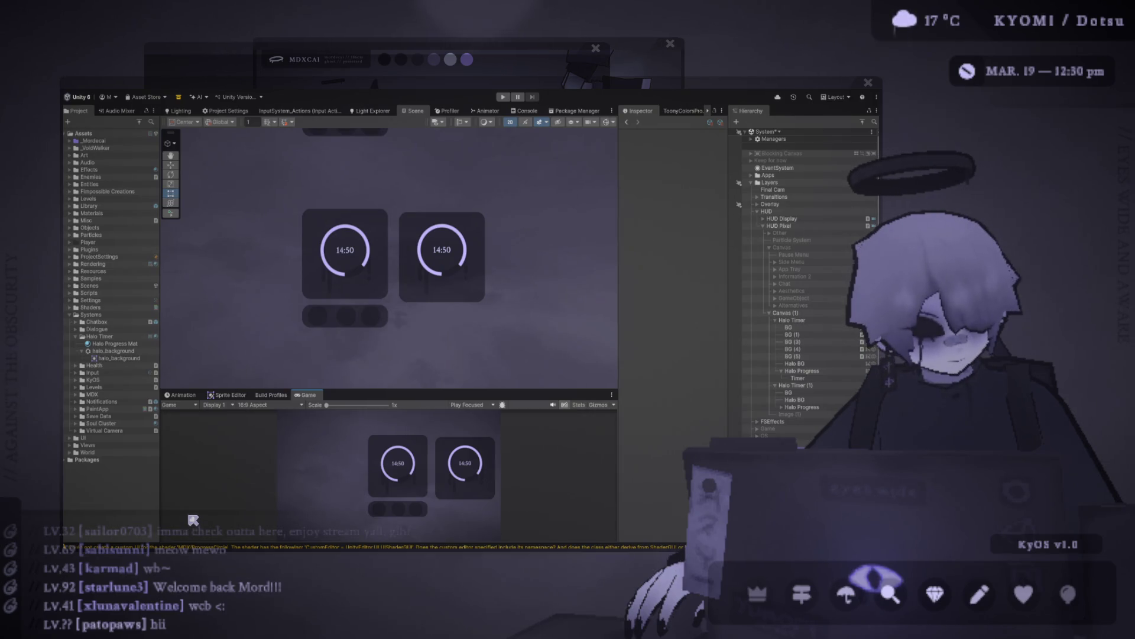
- Delete circles BG (4) and BG (5) and a leftover element from the bottom bar
{"action": "scroll", "coordinate": [375, 314], "scroll_direction": "up", "scroll_amount": 2}
{"action": "left_click_drag", "start_coordinate": [412, 393], "coordinate": [412, 454]}
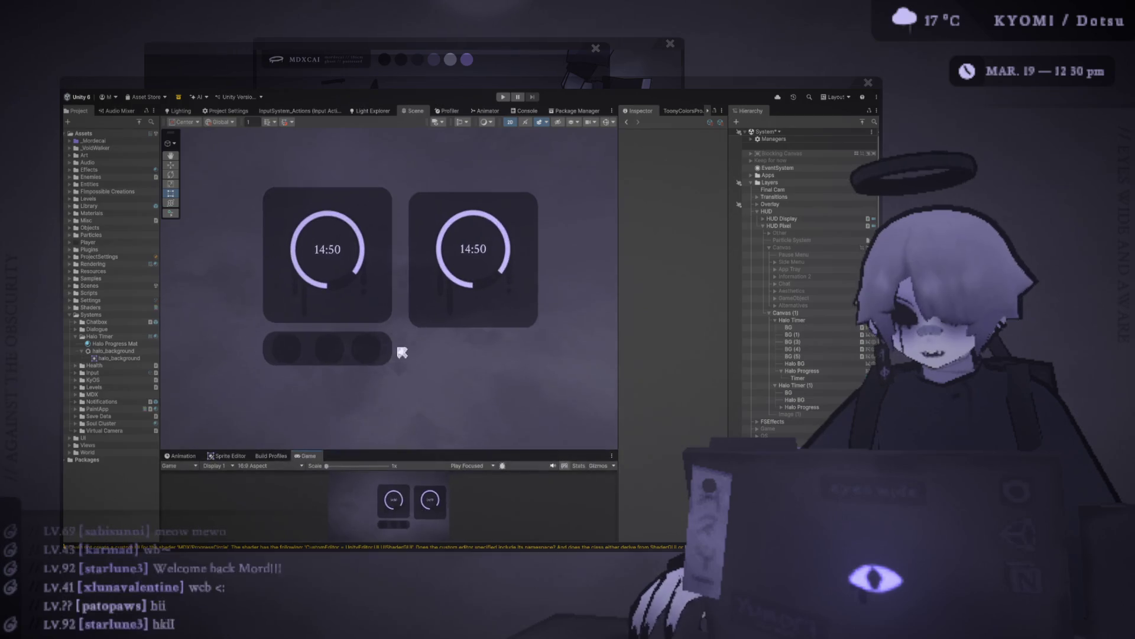
{"action": "scroll", "coordinate": [390, 307], "scroll_direction": "up", "scroll_amount": 3}
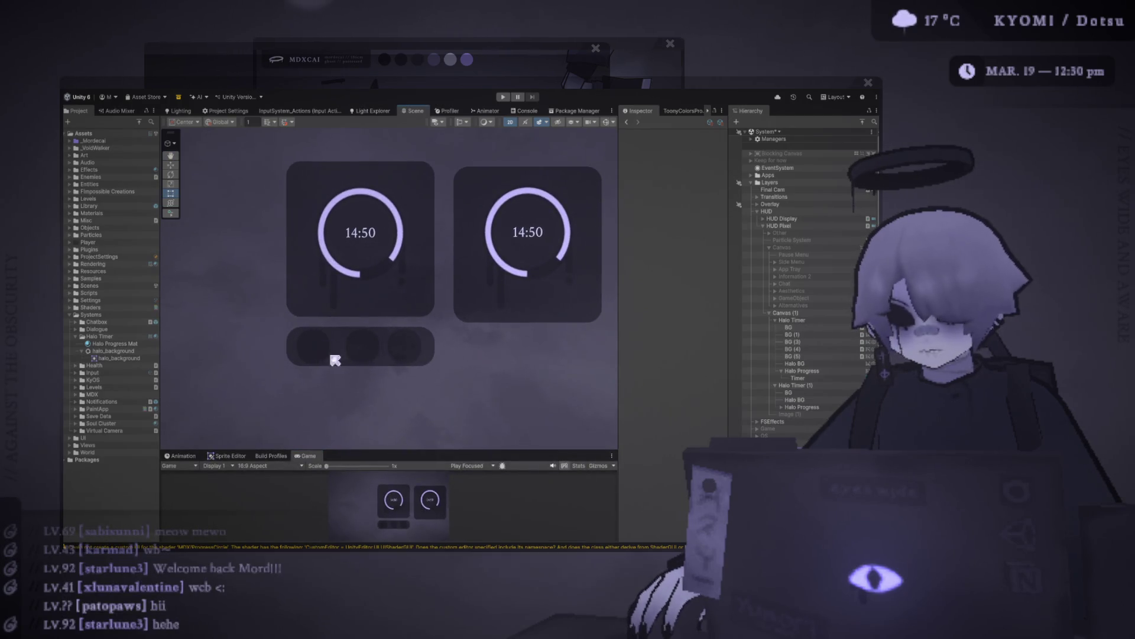
{"action": "left_click", "coordinate": [804, 336]}
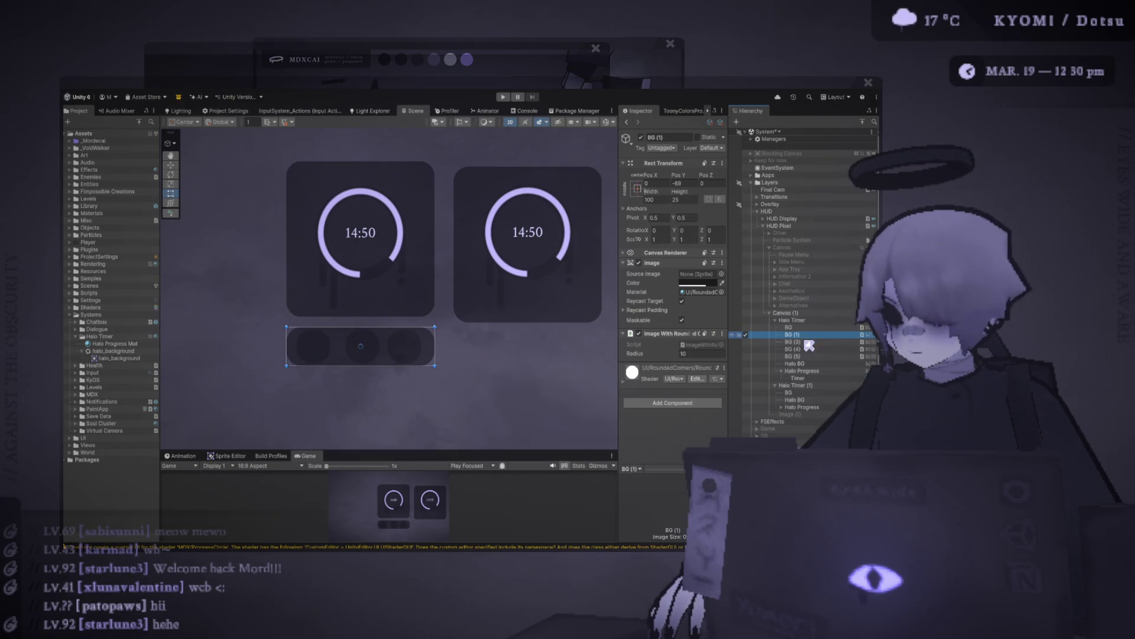
{"action": "left_click", "coordinate": [808, 349]}
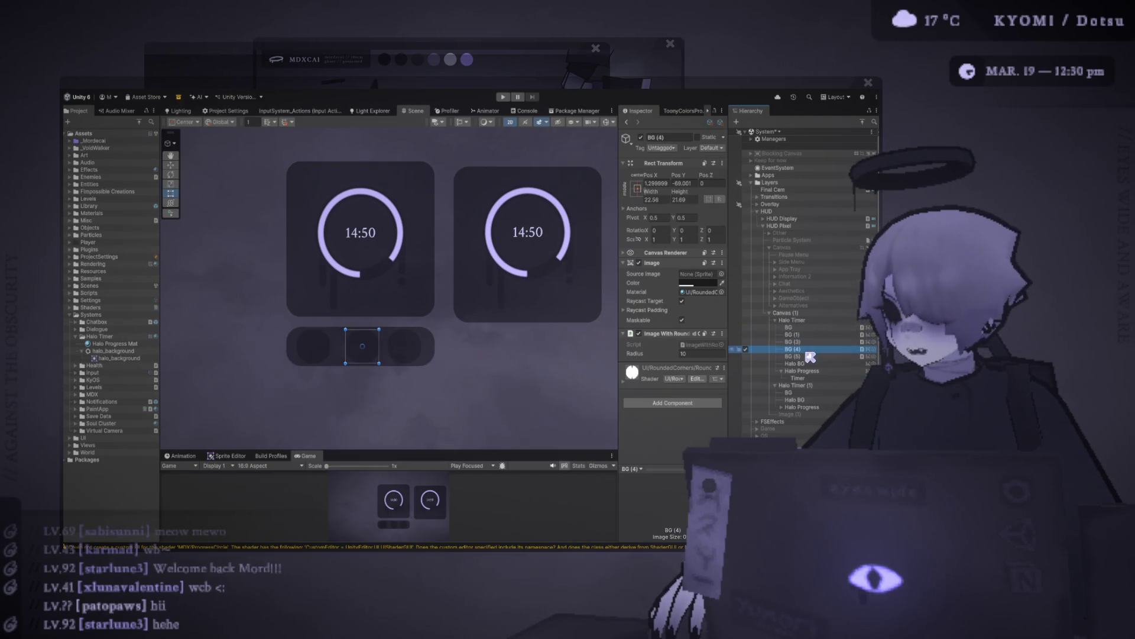
{"action": "key", "text": "Delete"}
{"action": "left_click", "coordinate": [804, 350]}
{"action": "key", "text": "Delete"}
{"action": "left_click", "coordinate": [804, 342]}
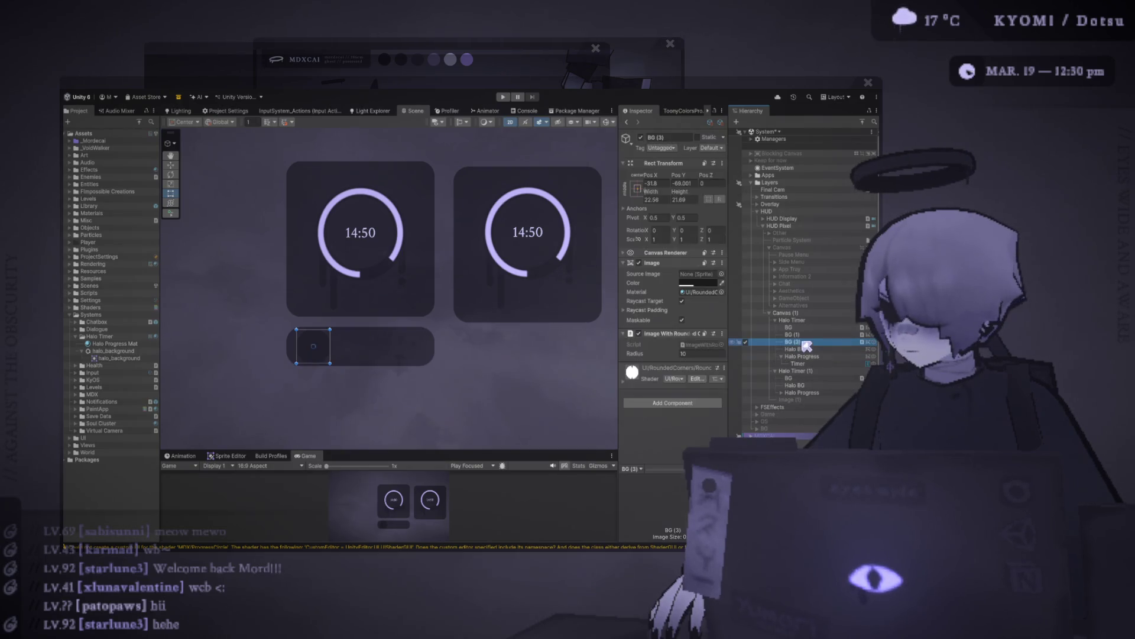
{"action": "key", "text": "Delete"}
- Rename the bar background BG (1) to 'Button Panel'
{"action": "left_click", "coordinate": [805, 334]}
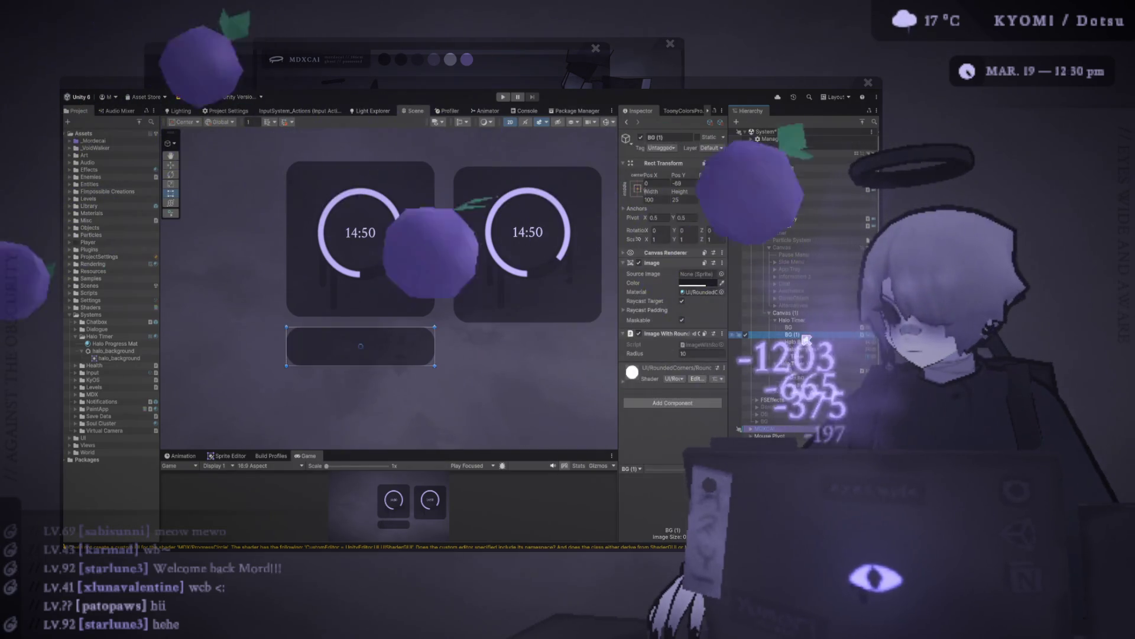
{"action": "key", "text": "F2"}
{"action": "type", "text": "Button Panel"}
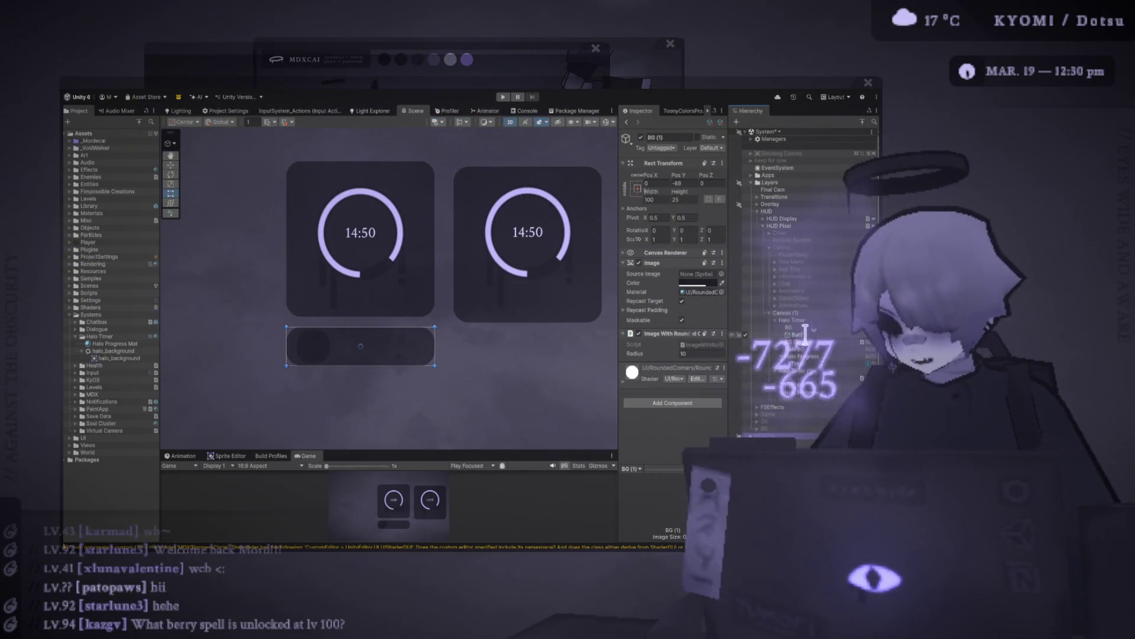
{"action": "left_click", "coordinate": [313, 346]}
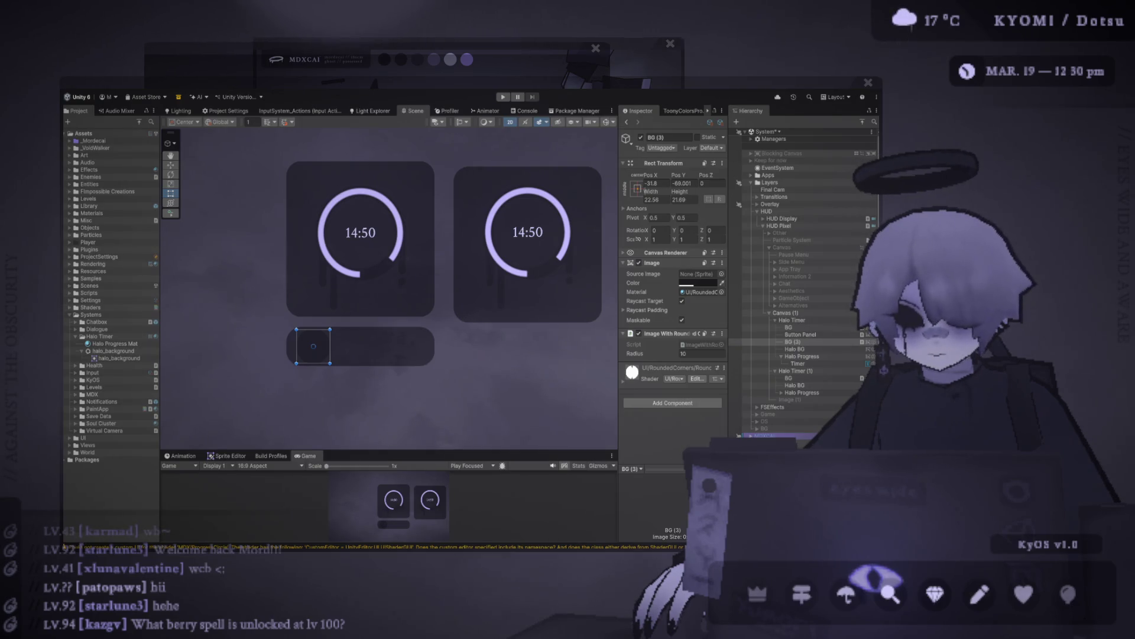
{"action": "key", "text": "alt+Tab"}
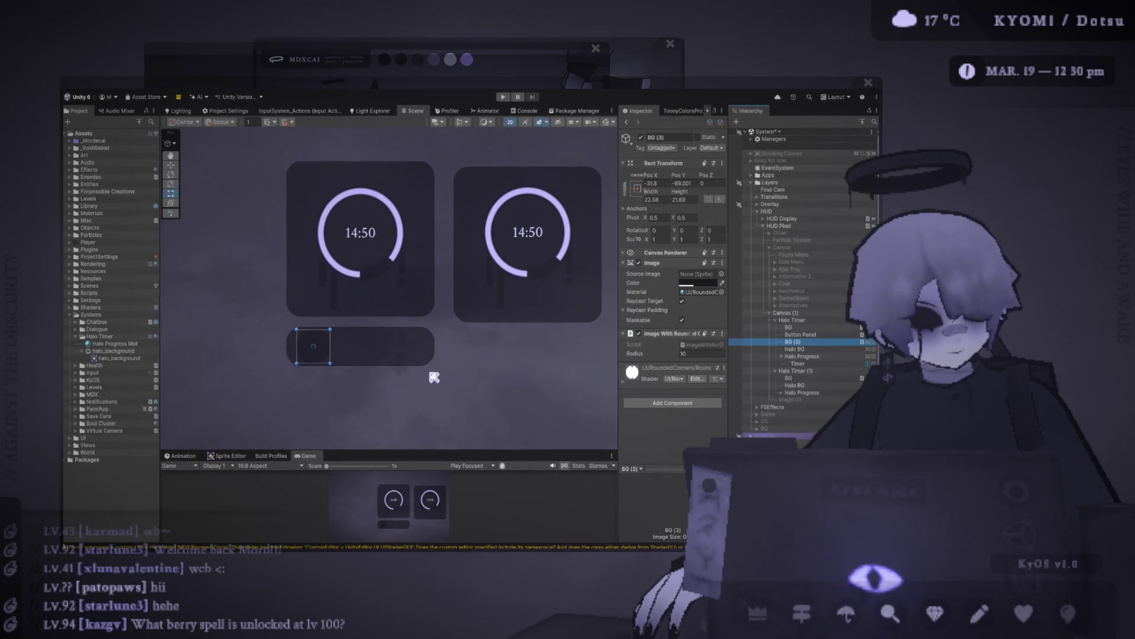
{"action": "scroll", "coordinate": [322, 332], "scroll_direction": "up", "scroll_amount": 2}
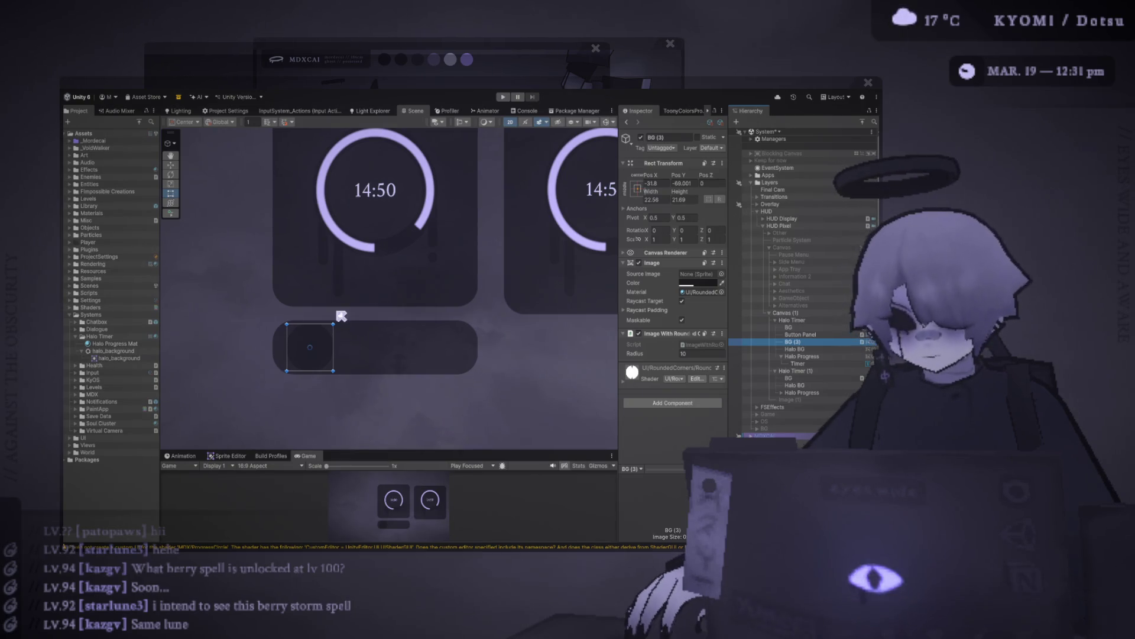
{"action": "scroll", "coordinate": [325, 301], "scroll_direction": "up", "scroll_amount": 1}
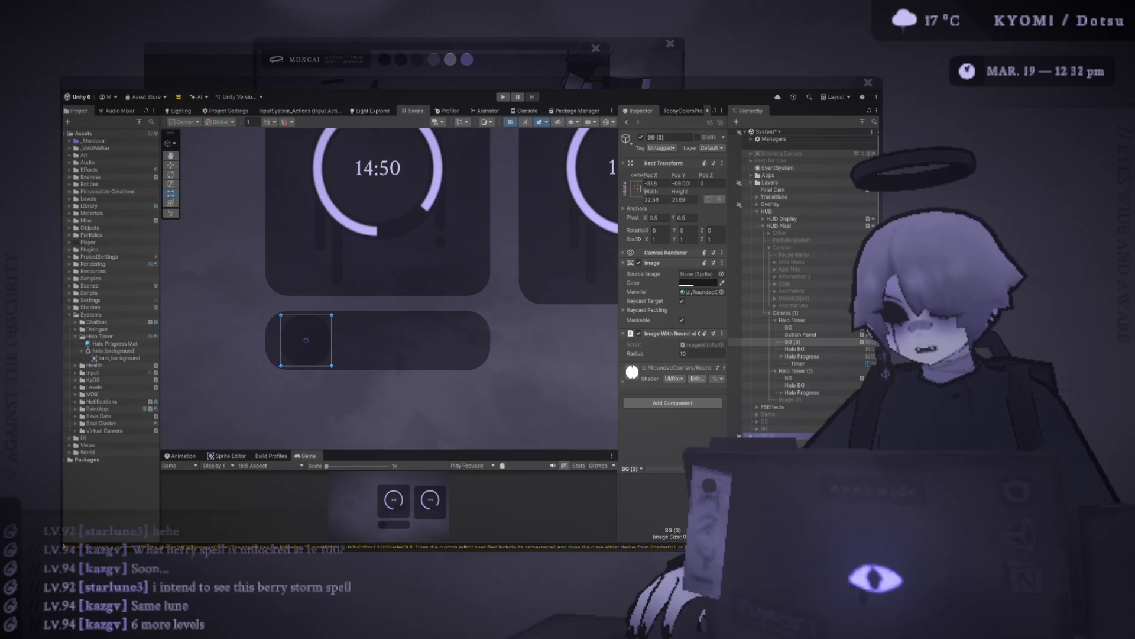
- Rename the centred square BG (3) to 'Button' and start adding a component to Button Panel
{"action": "mouse_move", "coordinate": [380, 352]}
{"action": "left_mouse_down"}
{"action": "mouse_move", "coordinate": [355, 311]}
{"action": "mouse_move", "coordinate": [366, 325]}
{"action": "mouse_move", "coordinate": [392, 322]}
{"action": "left_mouse_up"}
{"action": "scroll", "coordinate": [392, 321], "scroll_direction": "up", "scroll_amount": 1}
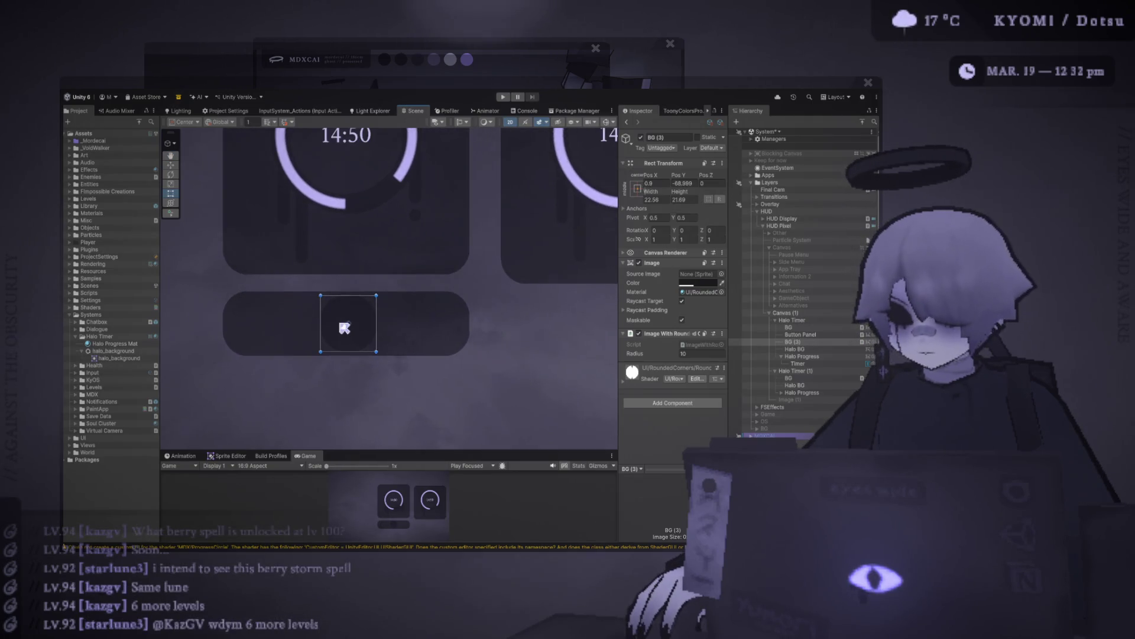
{"action": "left_click", "coordinate": [791, 342]}
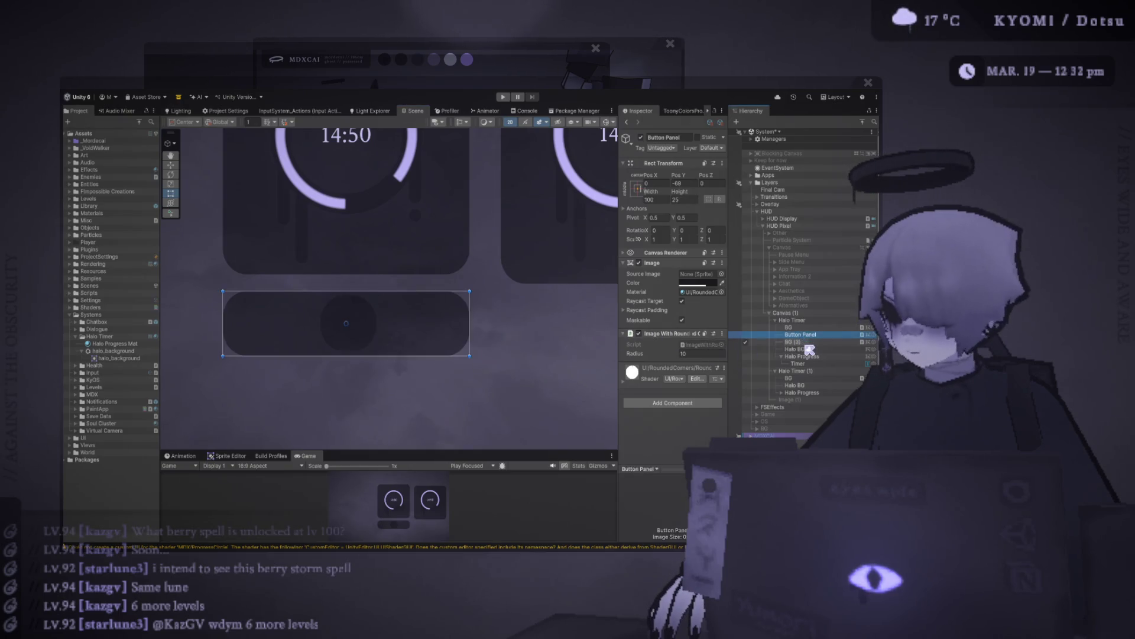
{"action": "type", "text": "Button"}
{"action": "key", "text": "Return"}
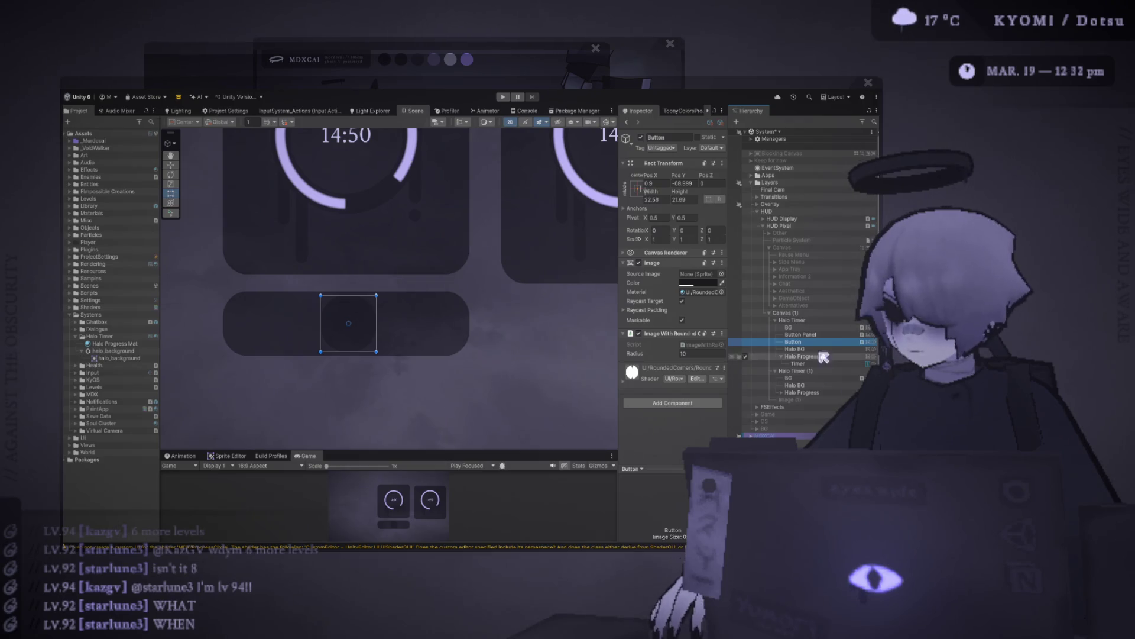
{"action": "left_click", "coordinate": [809, 335]}
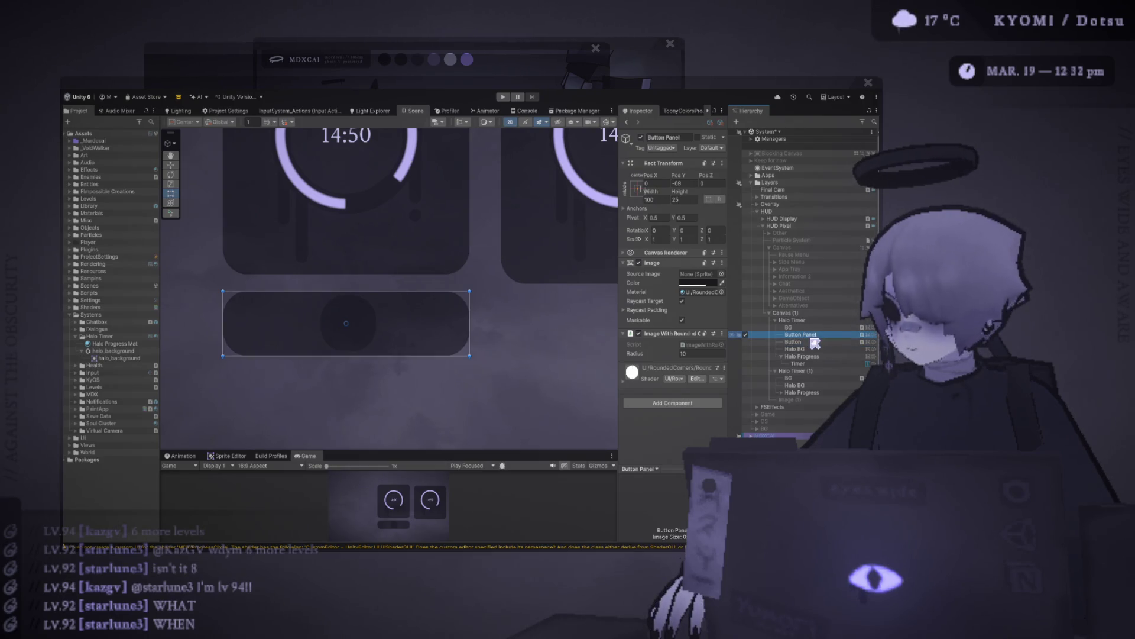
{"action": "left_click", "coordinate": [687, 405]}
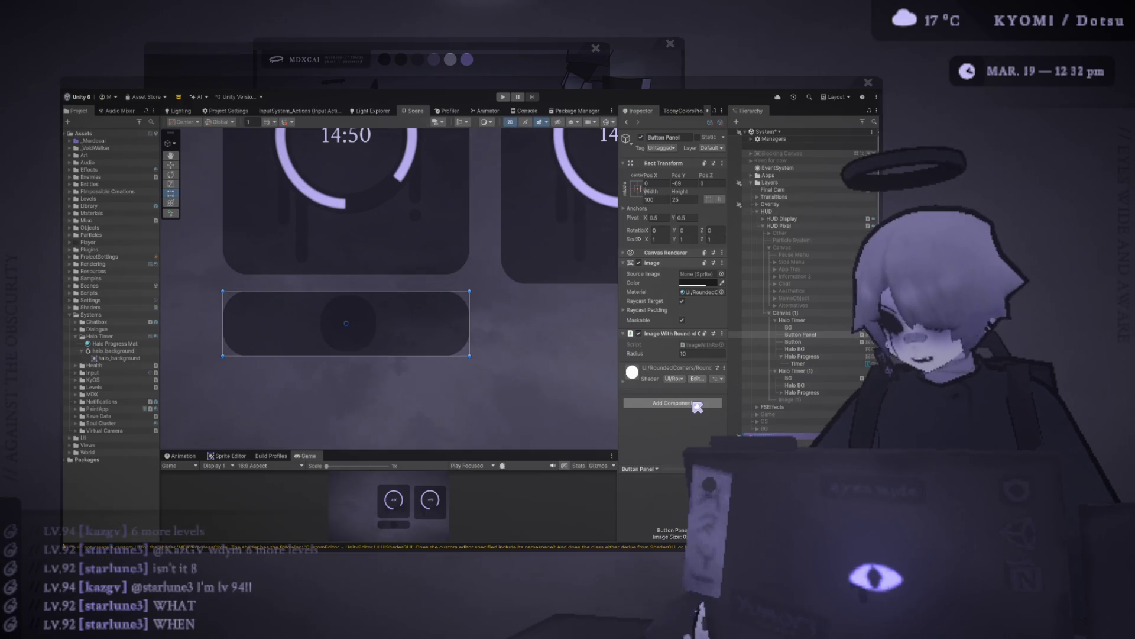
- Add a Horizontal Layout Group to Button Panel and expand its settings
{"action": "key", "text": "ctrl+v"}
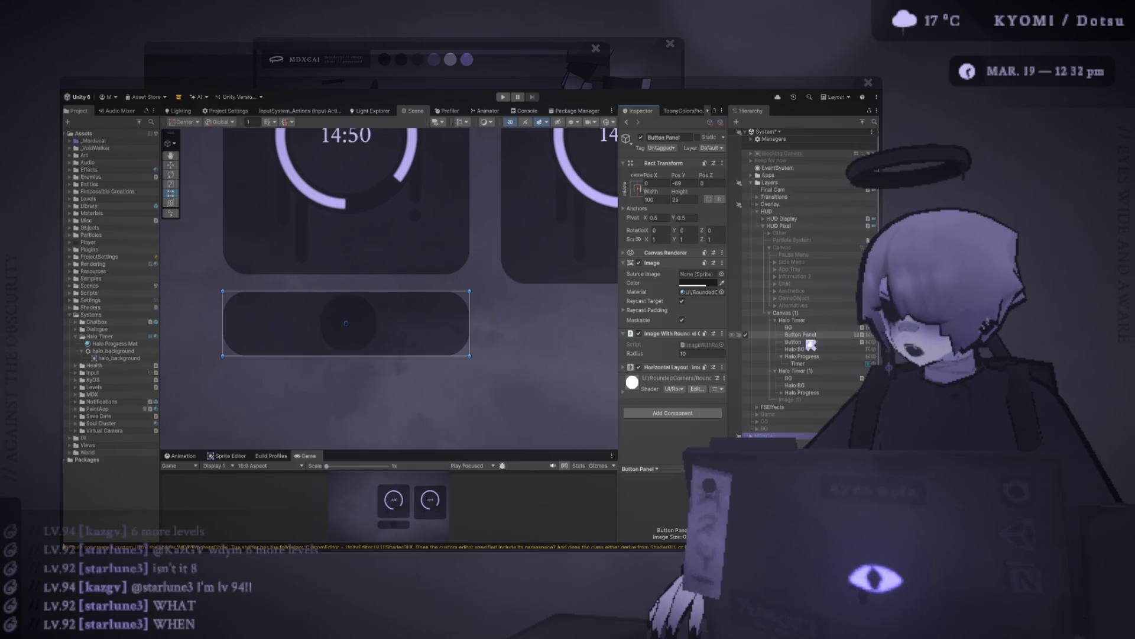
{"action": "left_click", "coordinate": [662, 367]}
{"action": "left_click_drag", "start_coordinate": [618, 353], "coordinate": [564, 355]}
- Nest Button under Button Panel and duplicate it into Button (1) and Button (2)
{"action": "left_click_drag", "start_coordinate": [815, 344], "coordinate": [813, 334]}
{"action": "key", "text": "Right"}
{"action": "left_click", "coordinate": [807, 343]}
{"action": "key", "text": "ctrl+d"}
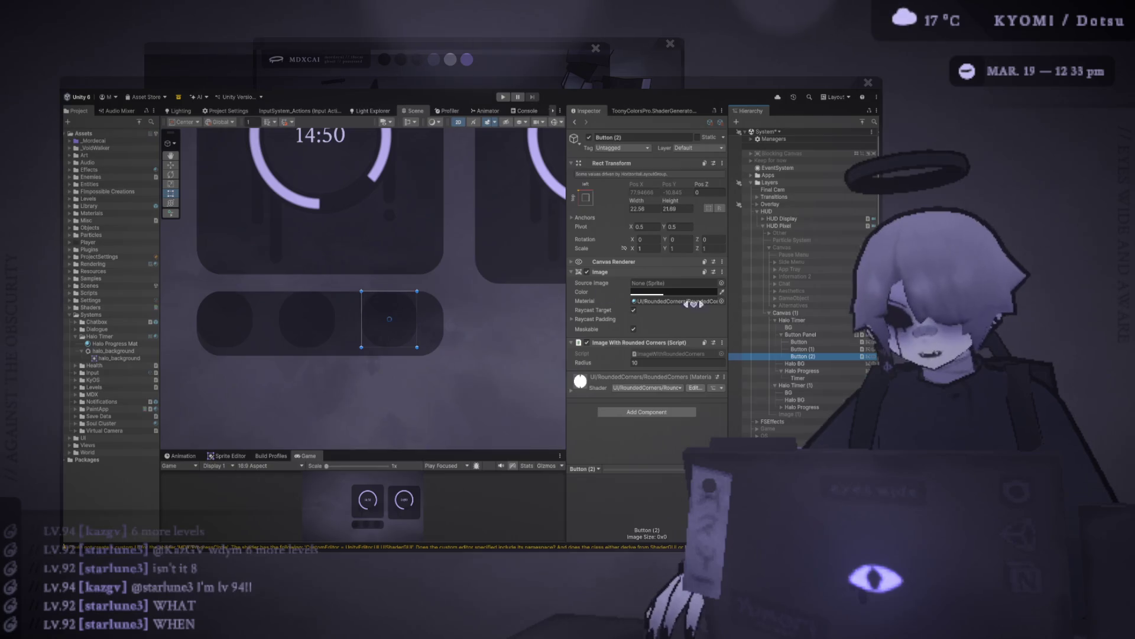
- Set the Button Panel layout's Child Alignment to Middle Center
{"action": "left_click", "coordinate": [823, 335]}
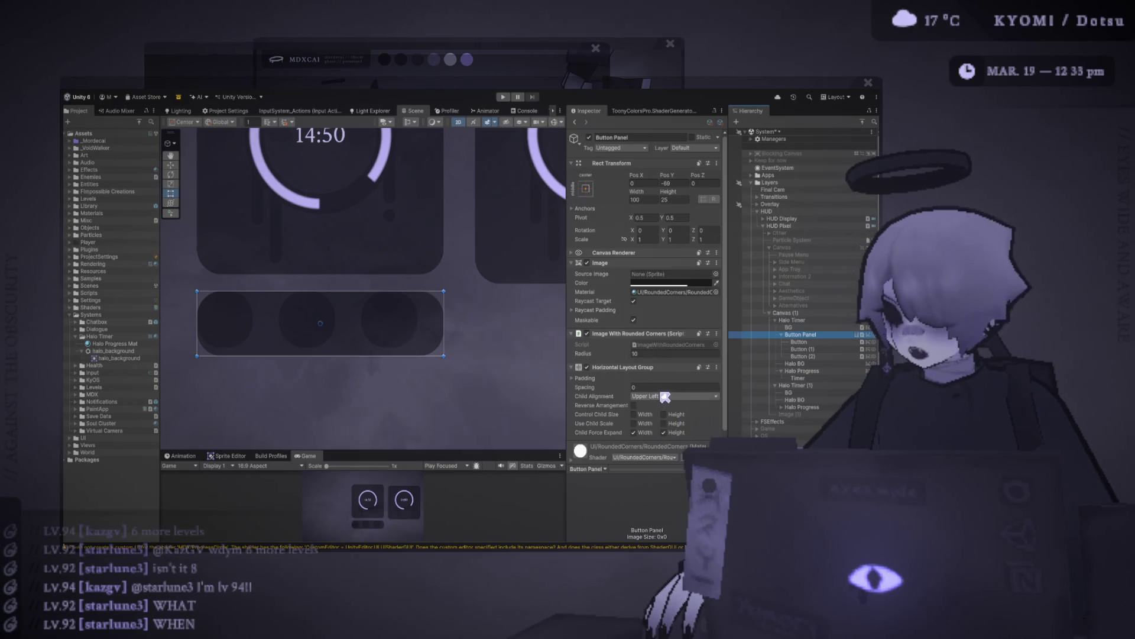
{"action": "left_click", "coordinate": [685, 448]}
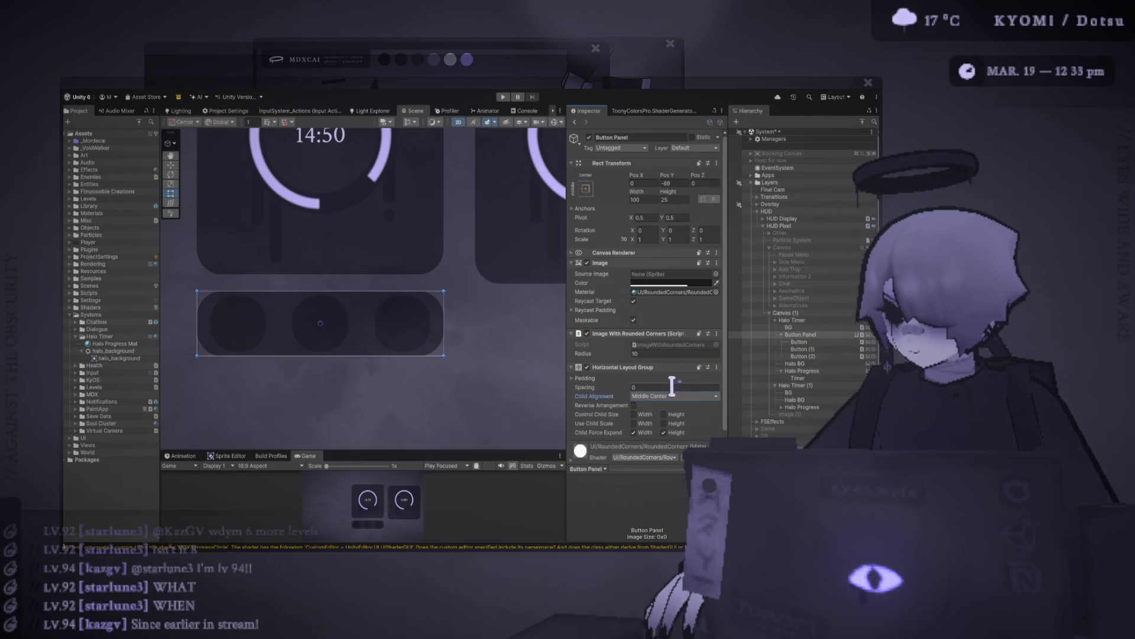
{"action": "left_click", "coordinate": [841, 350]}
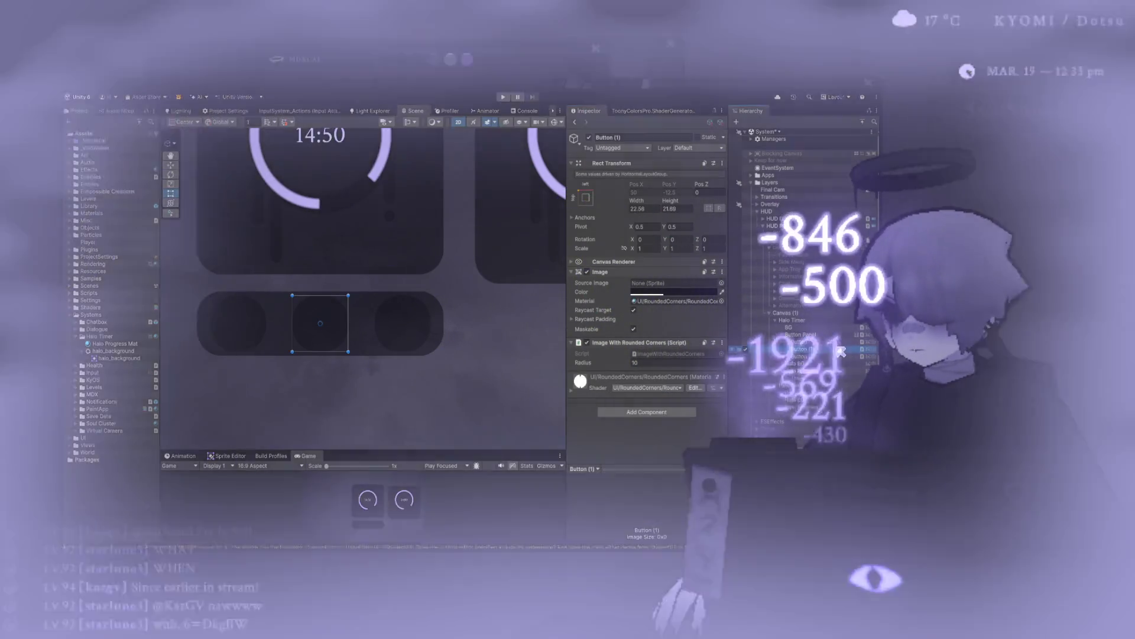
- Pan to both timer cards and check the buttons' corner Radius setting
{"action": "left_click", "coordinate": [516, 371]}
{"action": "scroll", "coordinate": [508, 372], "scroll_direction": "down", "scroll_amount": 5}
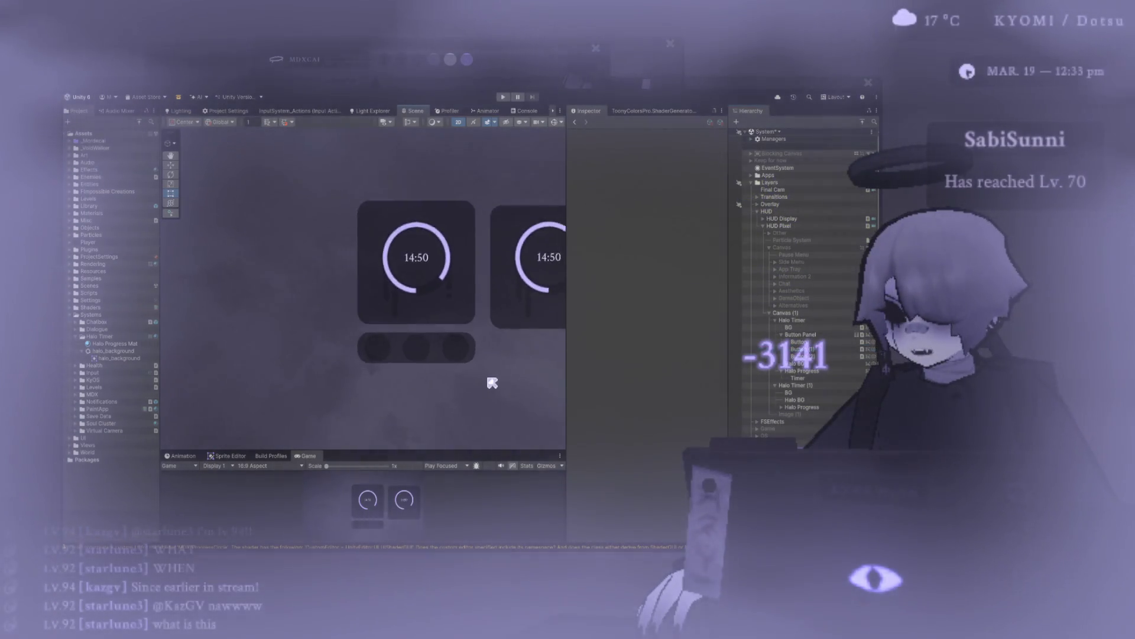
{"action": "left_click_drag", "start_coordinate": [489, 380], "coordinate": [401, 380]}
{"action": "scroll", "coordinate": [401, 381], "scroll_direction": "up", "scroll_amount": 3}
{"action": "left_click", "coordinate": [809, 349]}
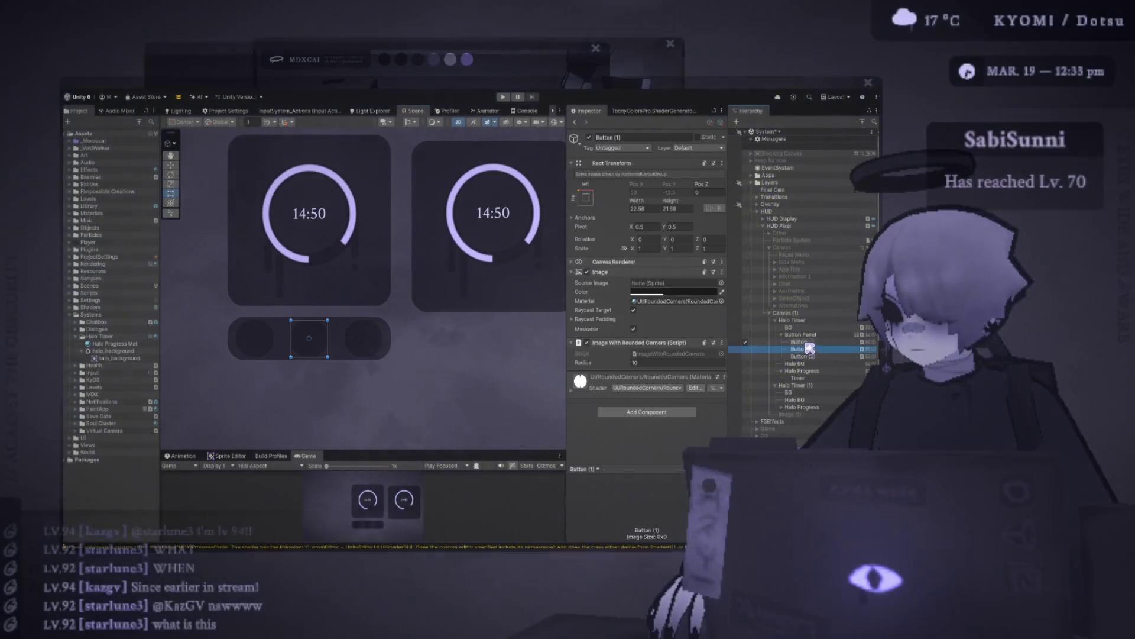
{"action": "left_click", "coordinate": [805, 342]}
{"action": "left_click", "coordinate": [674, 362]}
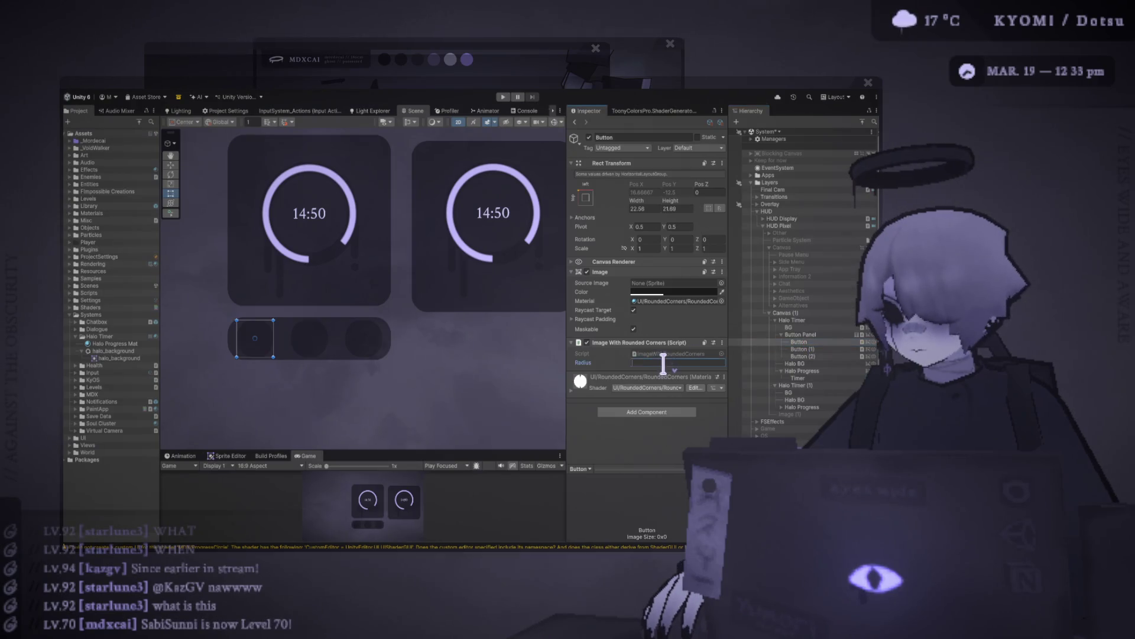
{"action": "left_click", "coordinate": [804, 356], "text": "shift"}
{"action": "left_click", "coordinate": [667, 363]}
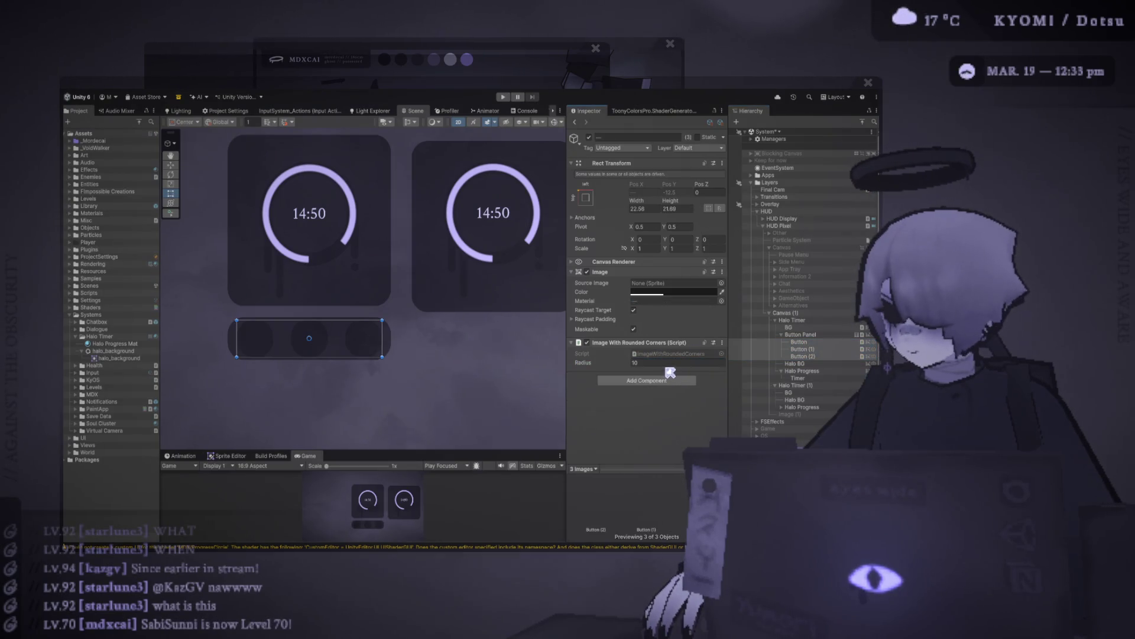
{"action": "left_click", "coordinate": [447, 358]}
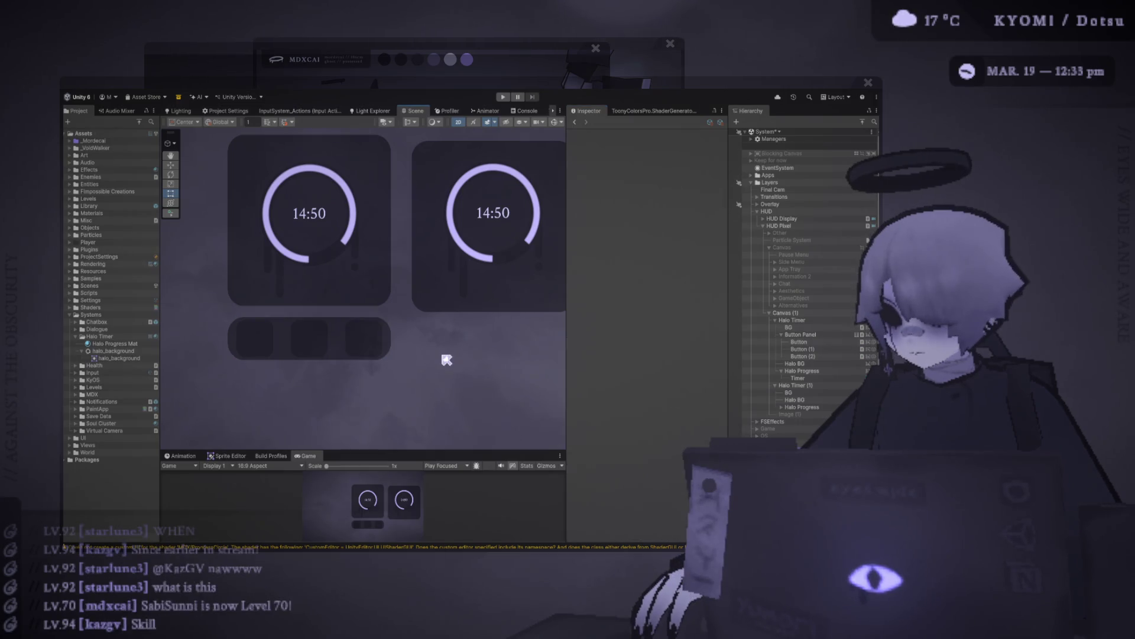
- Set Width and Height of all three buttons to 20
{"action": "left_click", "coordinate": [798, 341]}
{"action": "left_click", "coordinate": [803, 356], "text": "shift"}
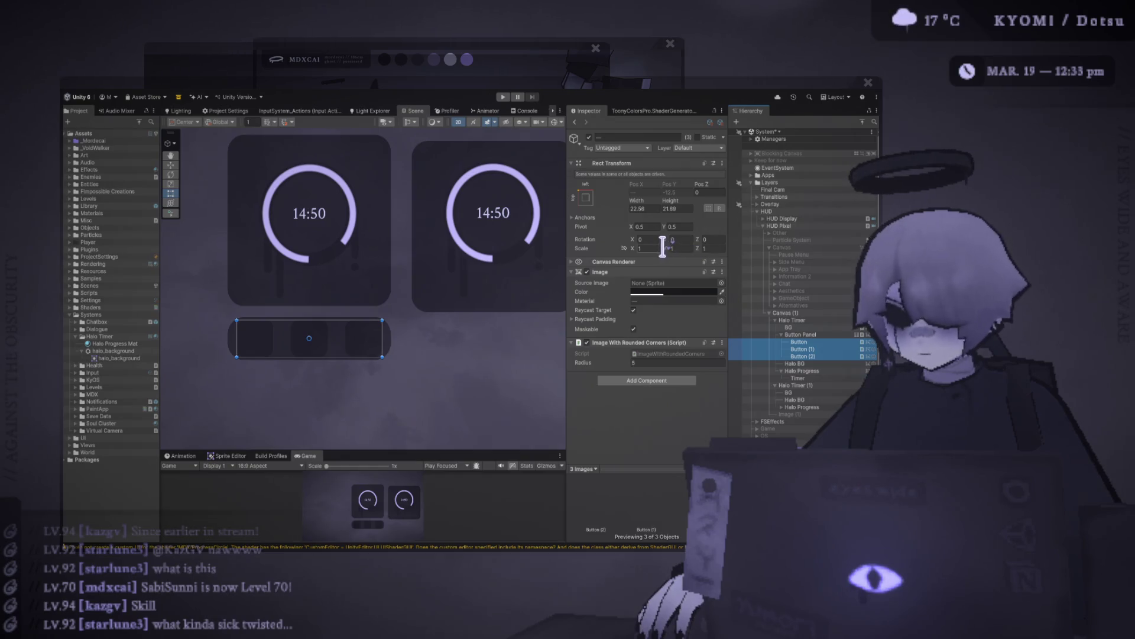
{"action": "left_click", "coordinate": [658, 208]}
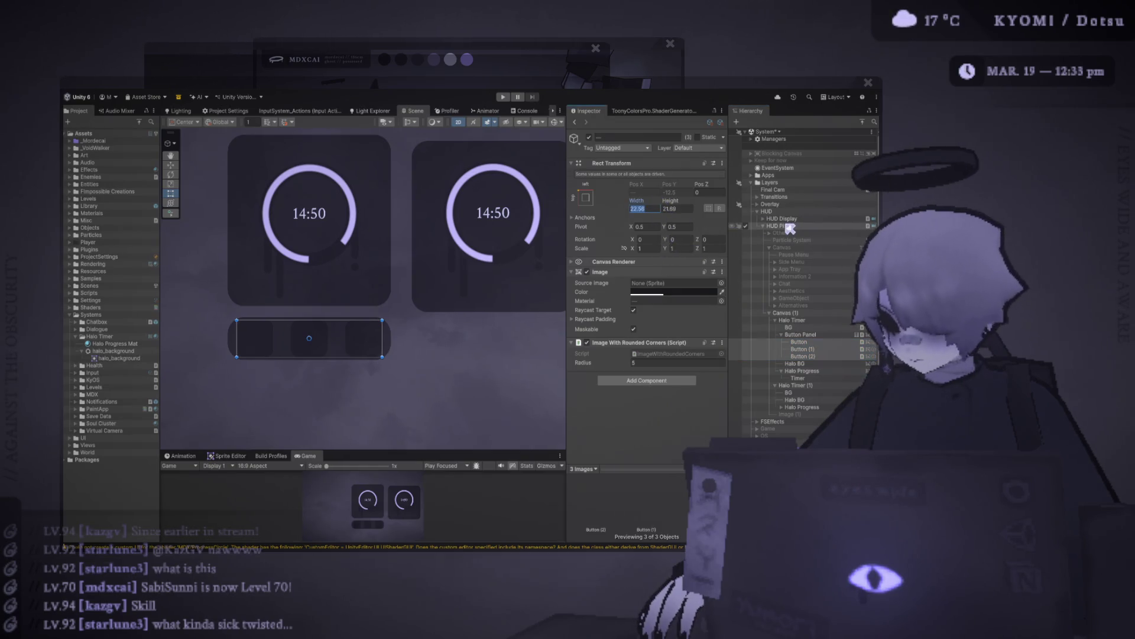
{"action": "type", "text": "20"}
{"action": "left_click", "coordinate": [680, 209]}
{"action": "type", "text": "20"}
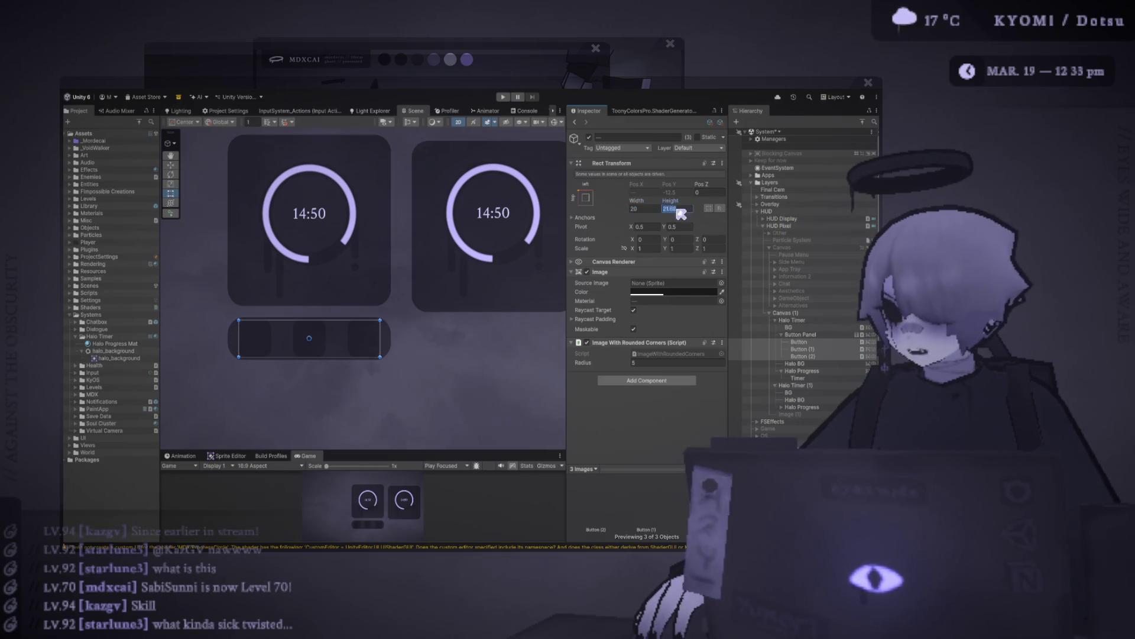
{"action": "left_click", "coordinate": [418, 367]}
{"action": "scroll", "coordinate": [419, 370], "scroll_direction": "down", "scroll_amount": 4}
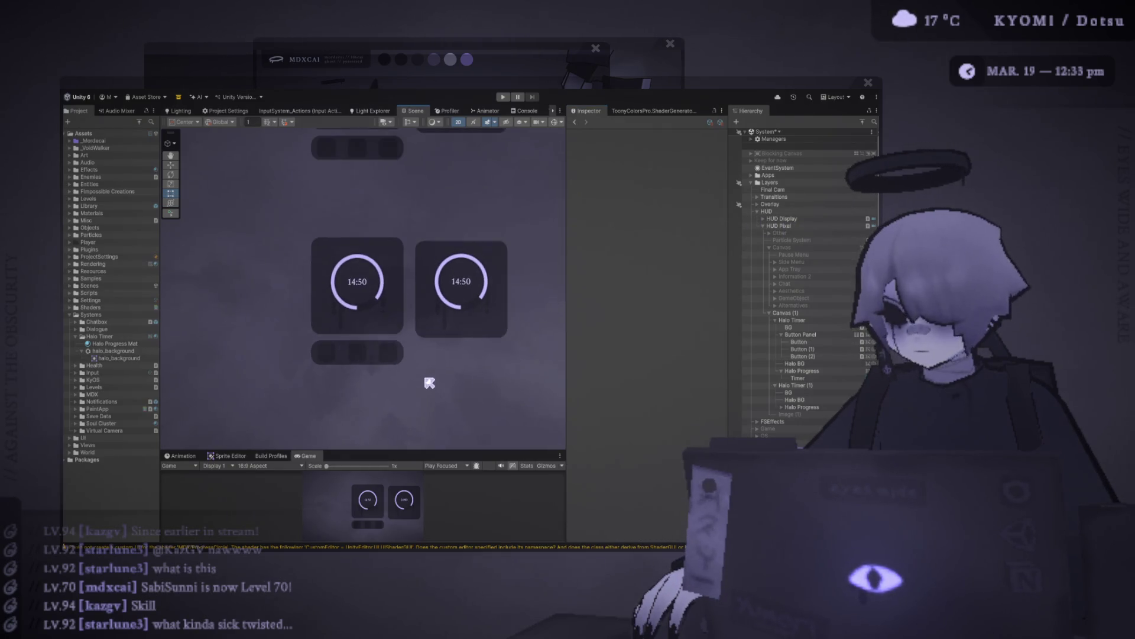
{"action": "scroll", "coordinate": [430, 382], "scroll_direction": "up", "scroll_amount": 5}
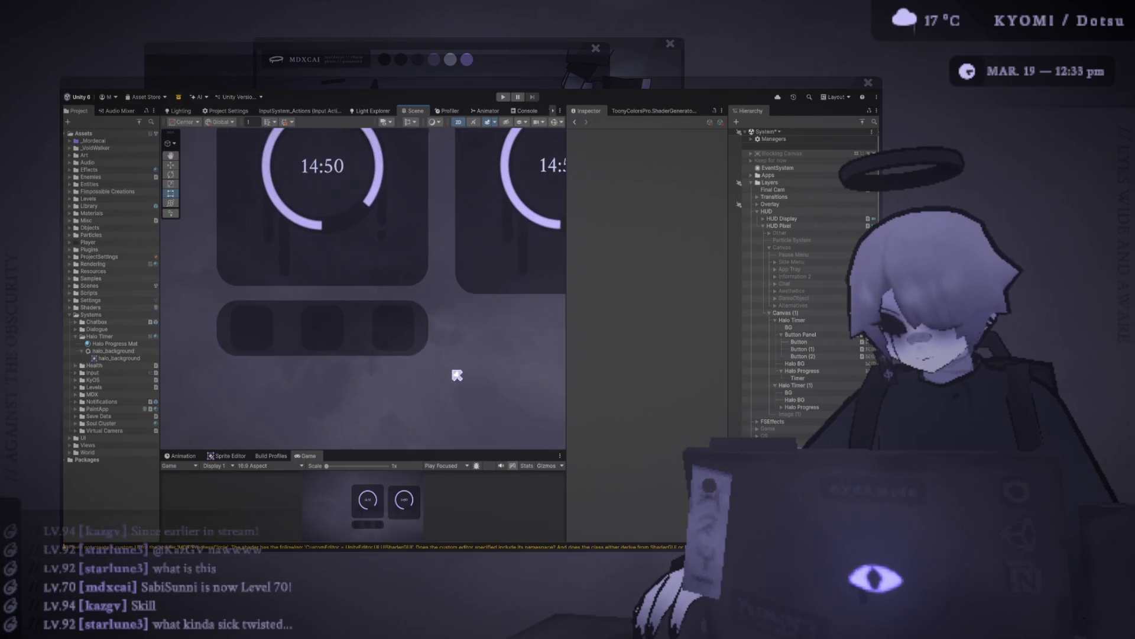
{"action": "left_click", "coordinate": [816, 335]}
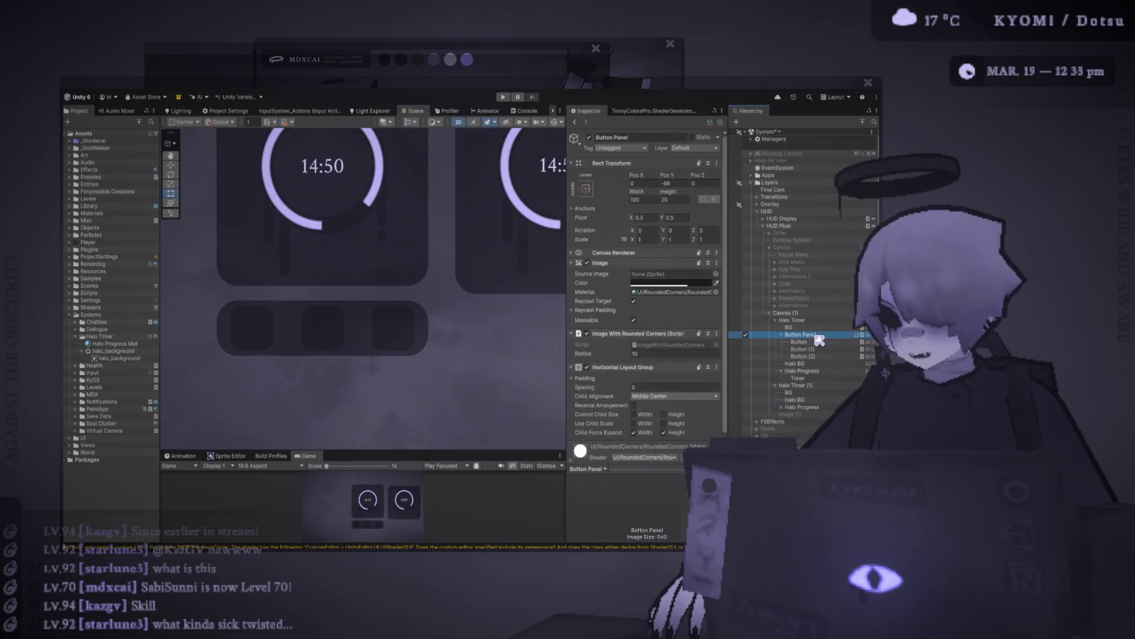
- Set the Button Panel's width to 80
{"action": "left_click", "coordinate": [676, 354]}
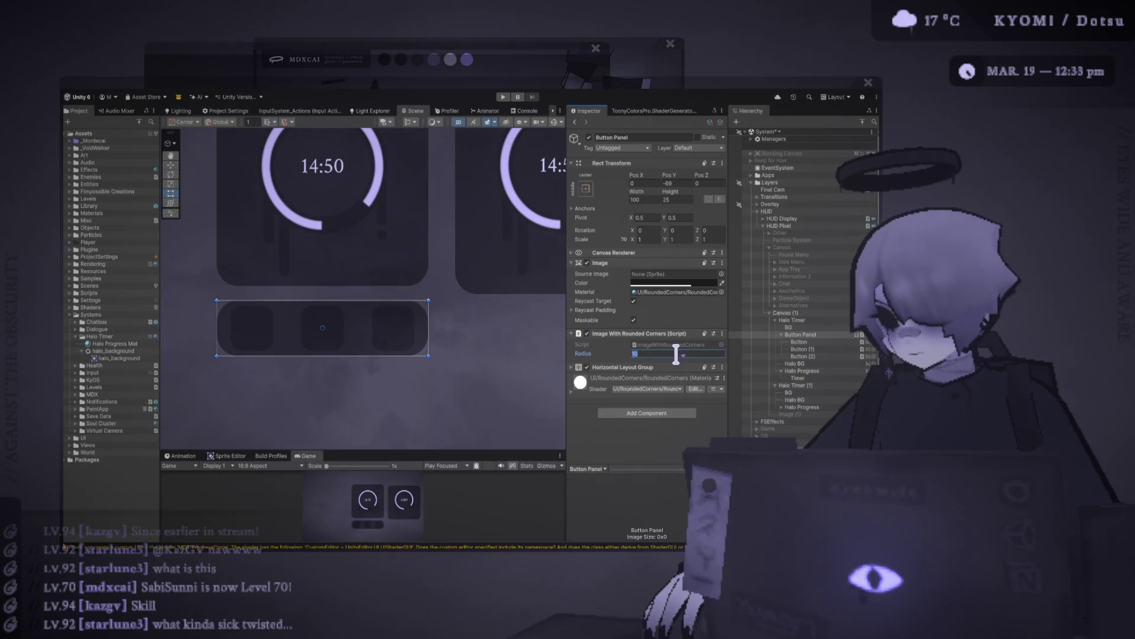
{"action": "left_click", "coordinate": [495, 386]}
{"action": "scroll", "coordinate": [497, 388], "scroll_direction": "down", "scroll_amount": 4}
{"action": "scroll", "coordinate": [473, 396], "scroll_direction": "up", "scroll_amount": 2}
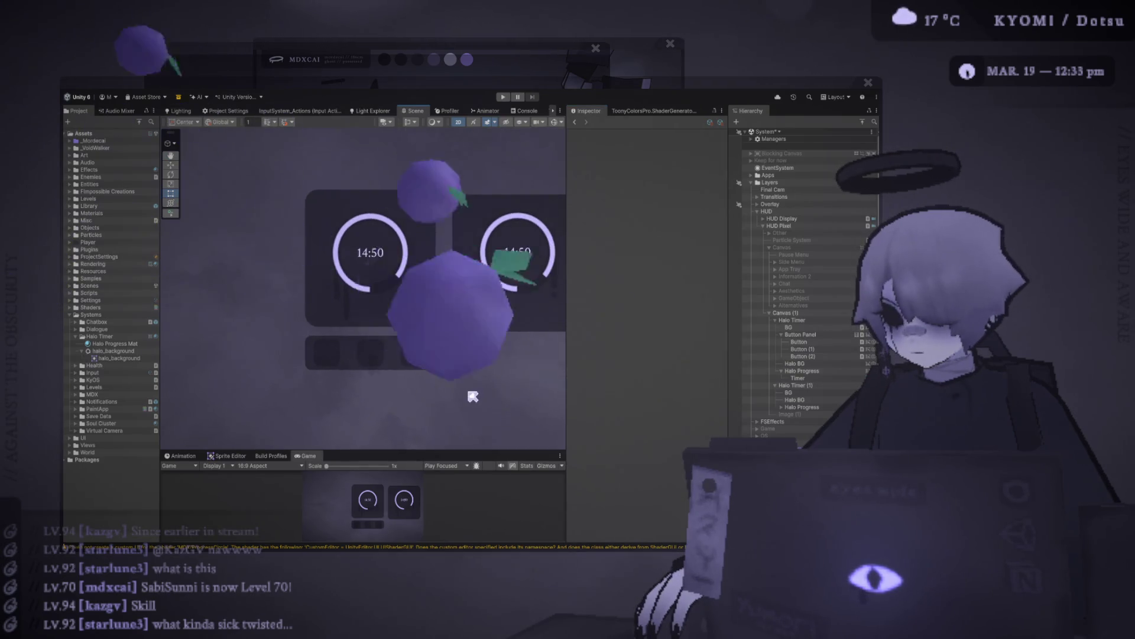
{"action": "scroll", "coordinate": [471, 396], "scroll_direction": "down", "scroll_amount": 5}
{"action": "scroll", "coordinate": [444, 406], "scroll_direction": "up", "scroll_amount": 3}
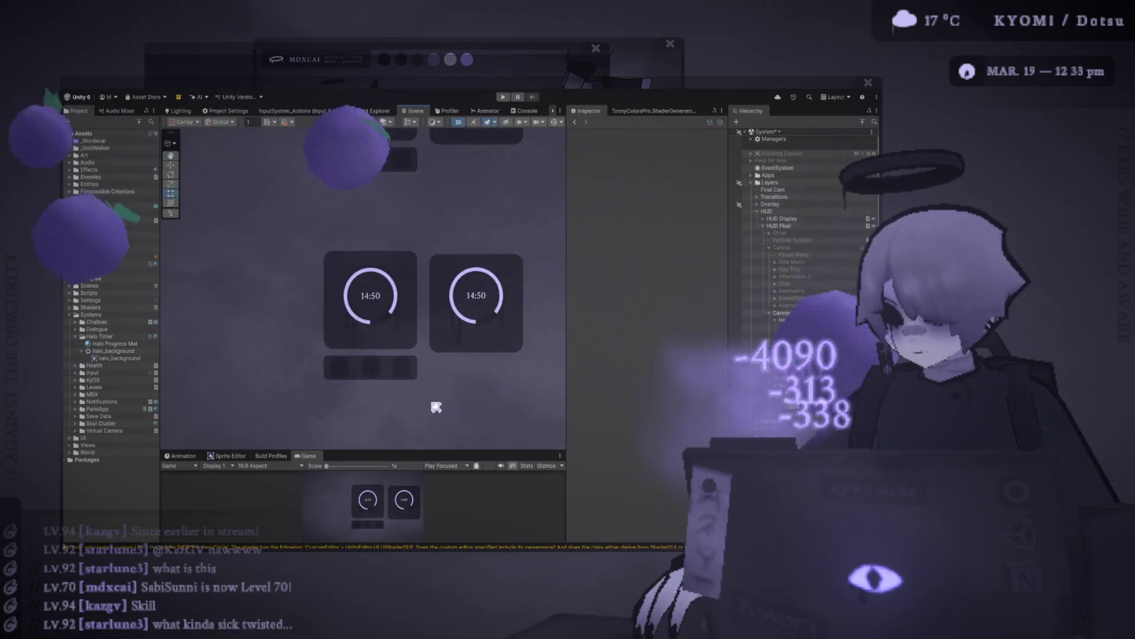
{"action": "scroll", "coordinate": [435, 406], "scroll_direction": "up", "scroll_amount": 2}
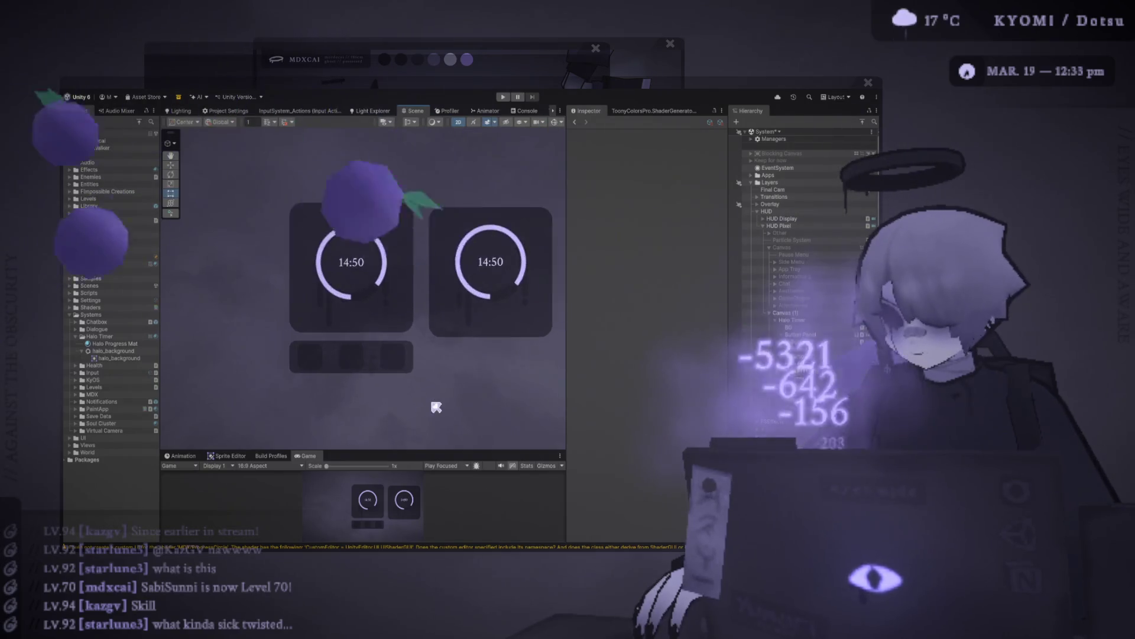
{"action": "left_click", "coordinate": [819, 337]}
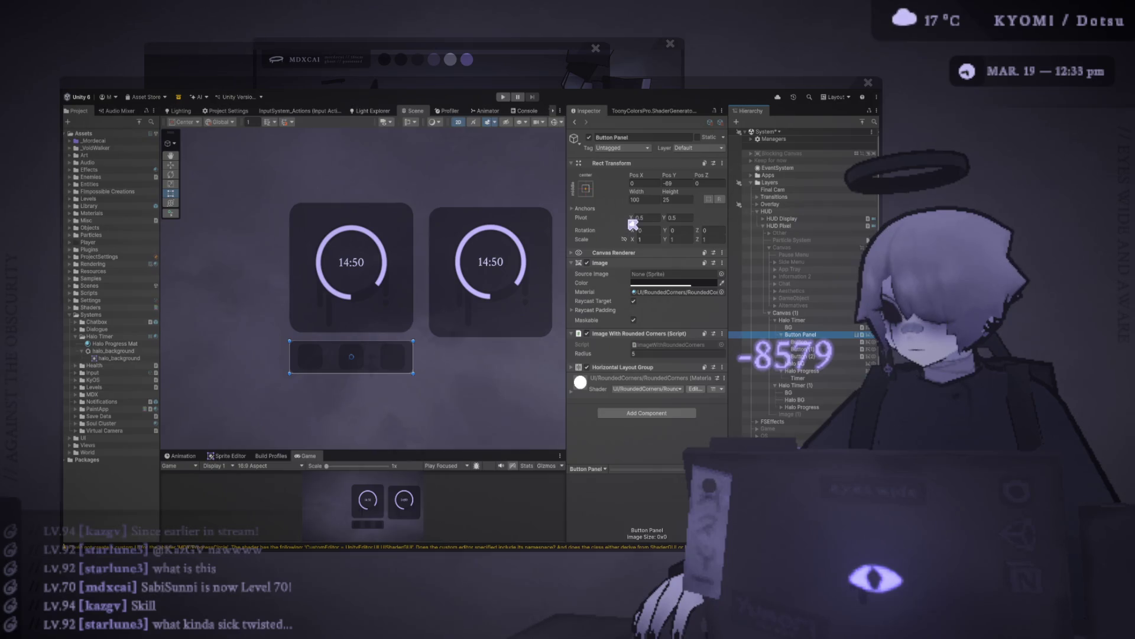
{"action": "left_click", "coordinate": [659, 200]}
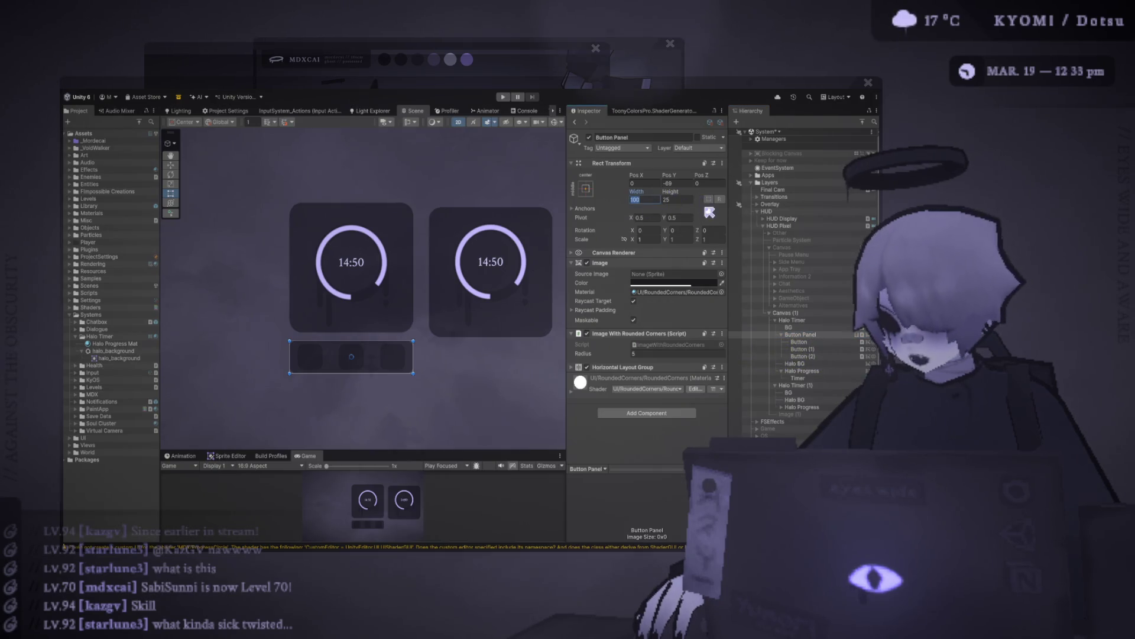
{"action": "type", "text": "9080"}
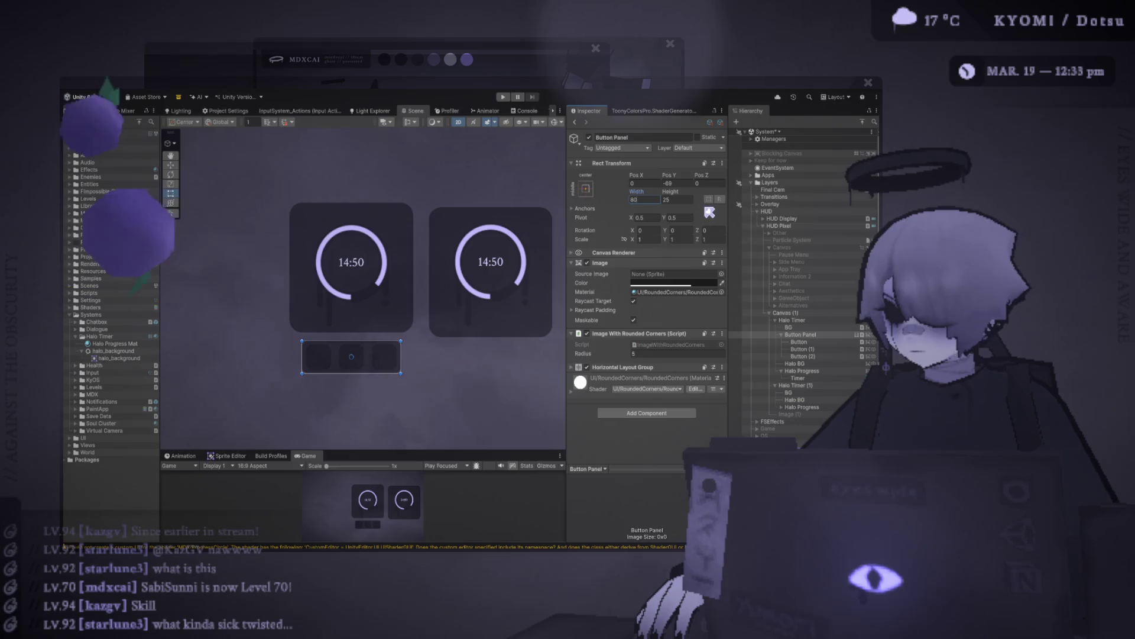
{"action": "left_click", "coordinate": [235, 335]}
- Set the width of all three buttons to 18
{"action": "scroll", "coordinate": [235, 335], "scroll_direction": "down", "scroll_amount": 3}
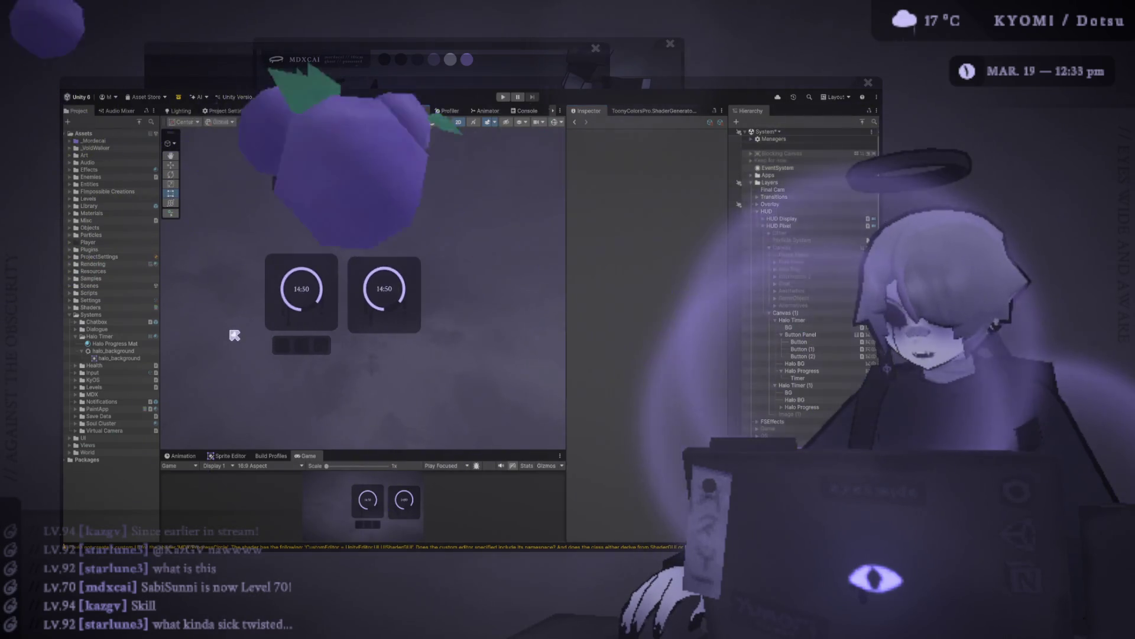
{"action": "scroll", "coordinate": [266, 323], "scroll_direction": "up", "scroll_amount": 3}
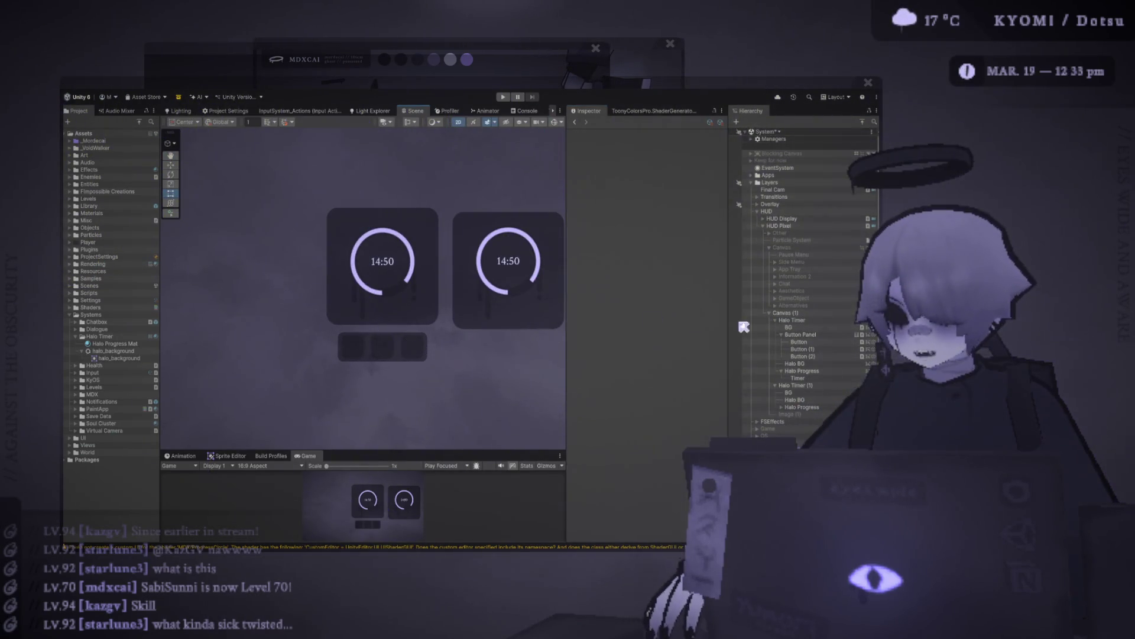
{"action": "left_click", "coordinate": [799, 341]}
{"action": "left_click", "coordinate": [803, 356], "text": "shift"}
{"action": "left_click", "coordinate": [651, 210]}
{"action": "type", "text": "18"}
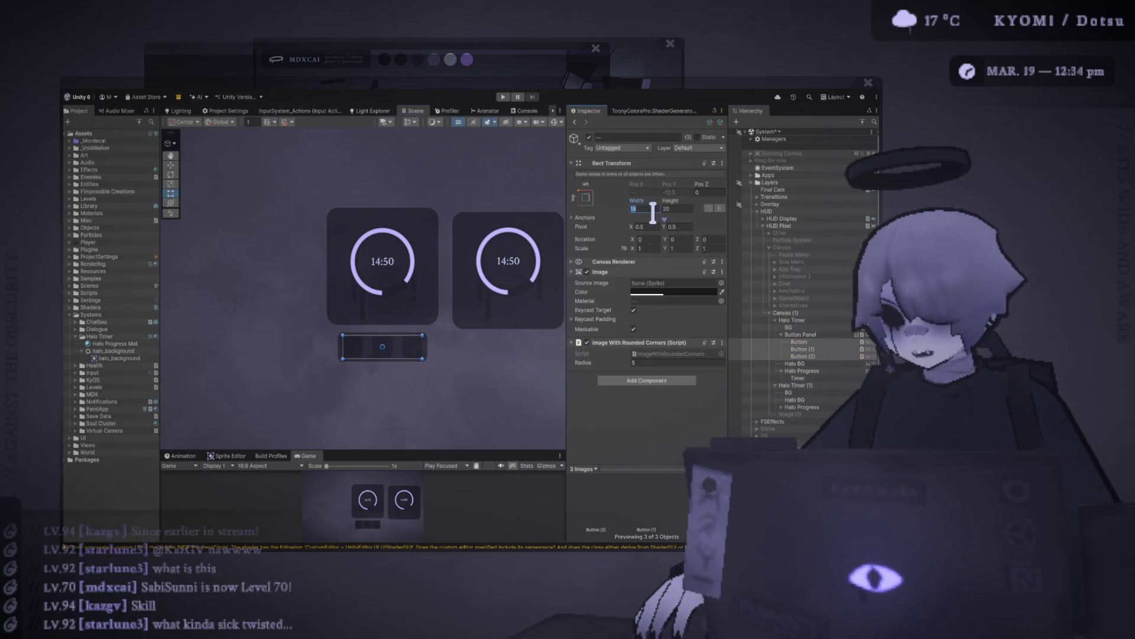
{"action": "scroll", "coordinate": [424, 370], "scroll_direction": "down", "scroll_amount": 3}
{"action": "left_click", "coordinate": [424, 346]}
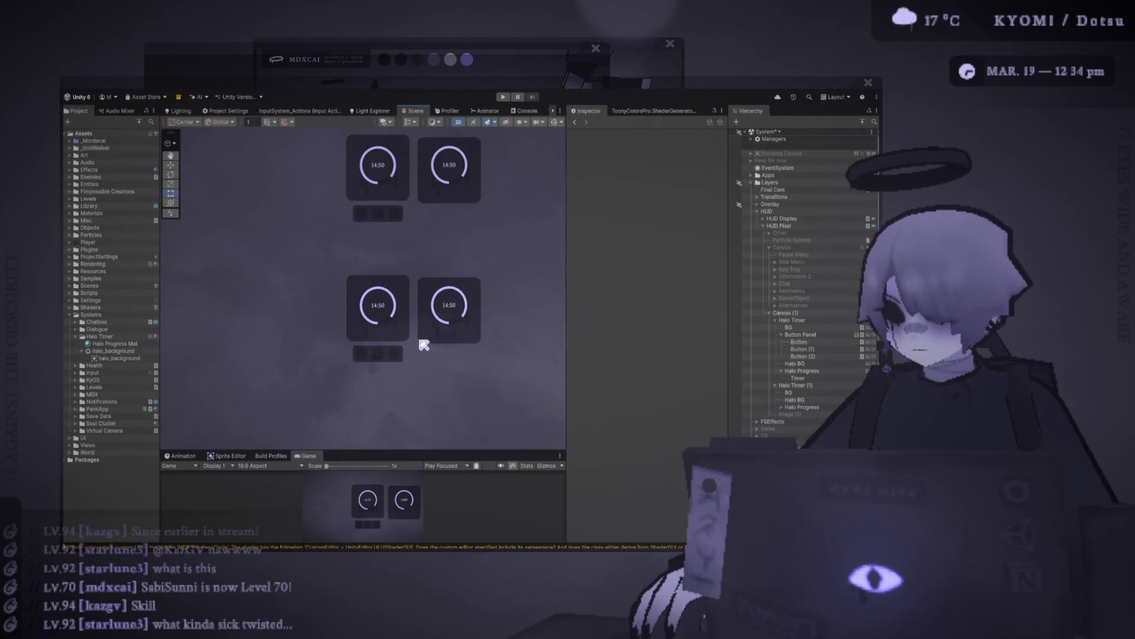
- Centre the timer cards in the Scene view and enlarge the Game preview to show both
{"action": "left_click_drag", "start_coordinate": [424, 346], "coordinate": [381, 296]}
{"action": "scroll", "coordinate": [384, 349], "scroll_direction": "up", "scroll_amount": 4}
{"action": "left_click_drag", "start_coordinate": [402, 451], "coordinate": [357, 199]}
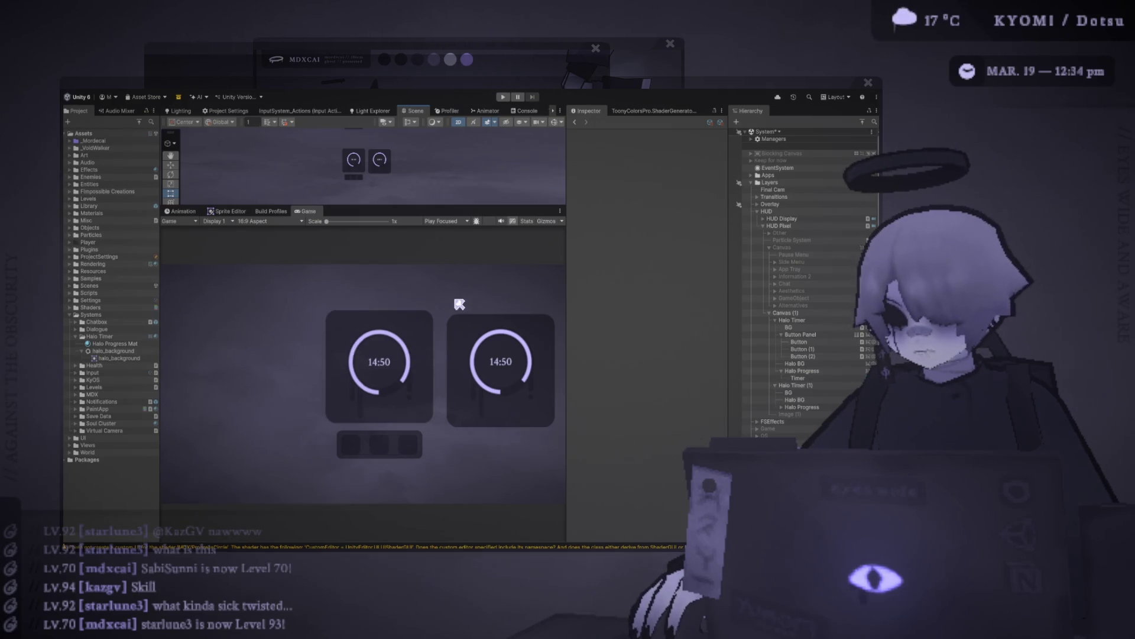
{"action": "mouse_move", "coordinate": [464, 206]}
{"action": "left_mouse_down"}
{"action": "mouse_move", "coordinate": [459, 258]}
{"action": "mouse_move", "coordinate": [436, 184]}
{"action": "left_mouse_up"}
- Set the first timer's BG to 90 by 90
{"action": "left_click", "coordinate": [822, 342]}
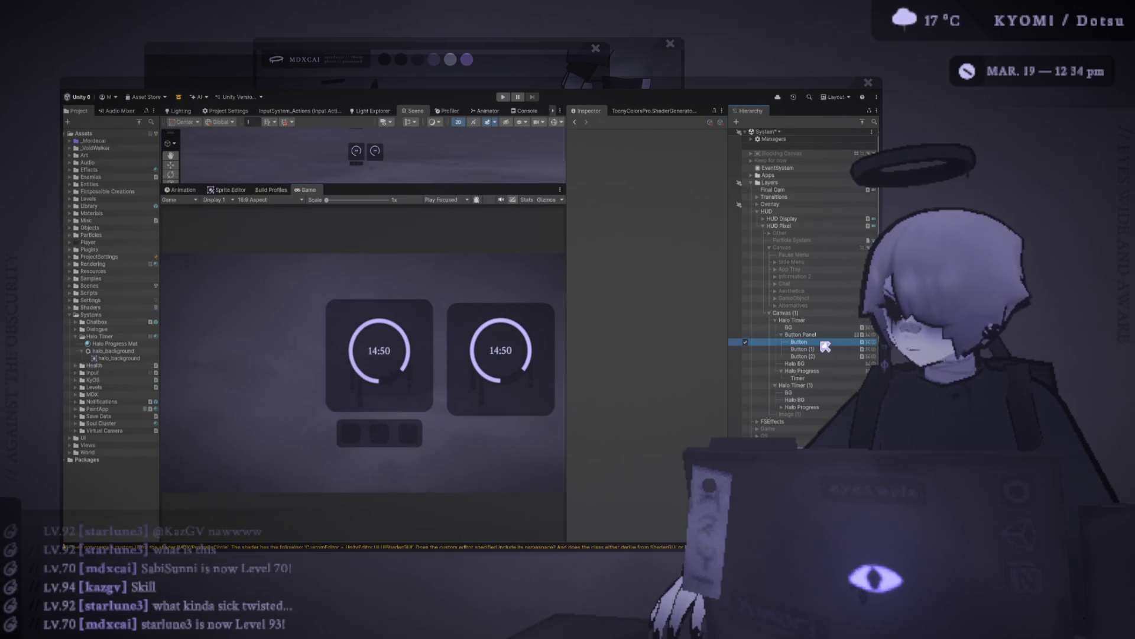
{"action": "left_click", "coordinate": [792, 327]}
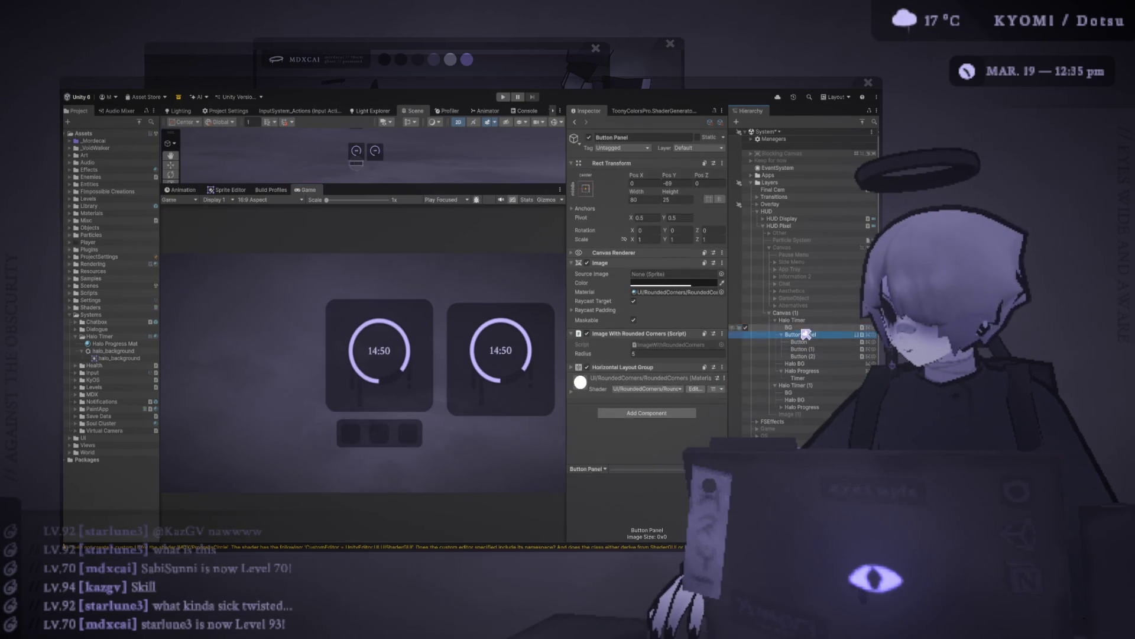
{"action": "type", "text": "90"}
{"action": "left_click", "coordinate": [677, 199]}
{"action": "type", "text": "90"}
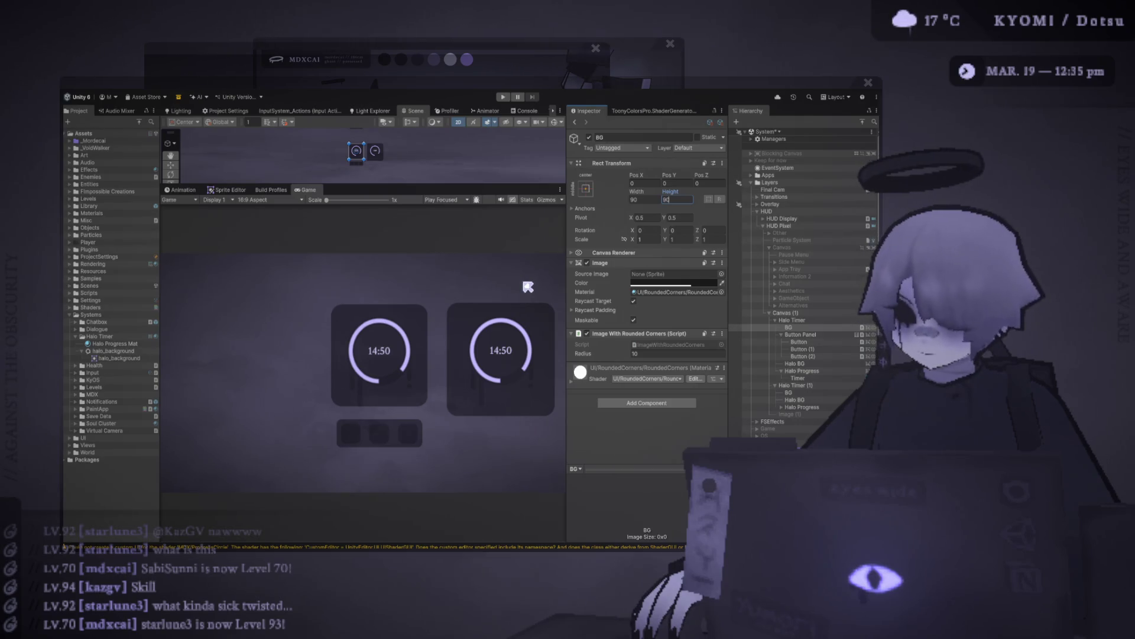
- Nest Halo Progress under Halo BG in the Hierarchy
{"action": "left_click", "coordinate": [828, 335]}
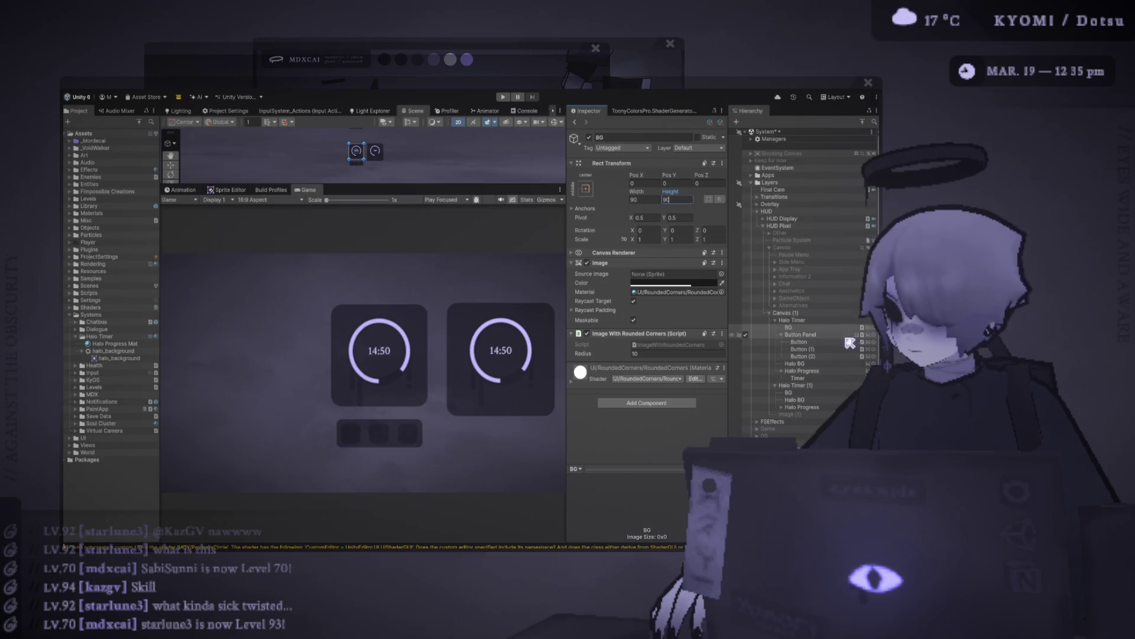
{"action": "left_click", "coordinate": [835, 371]}
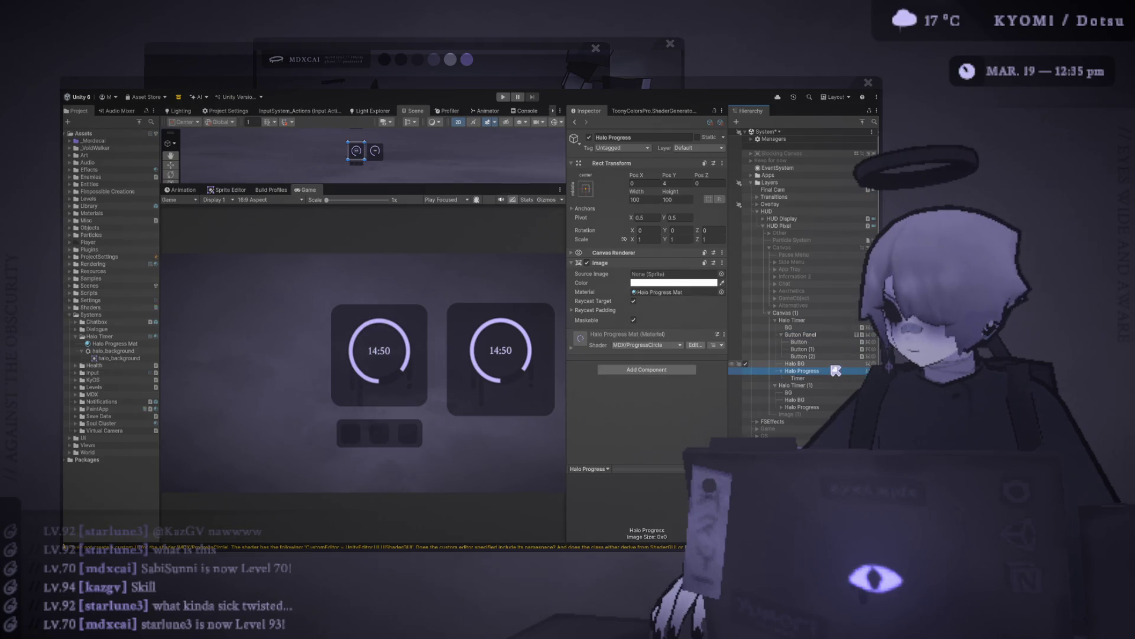
{"action": "key", "text": "Up"}
{"action": "left_click_drag", "start_coordinate": [817, 365], "coordinate": [819, 364]}
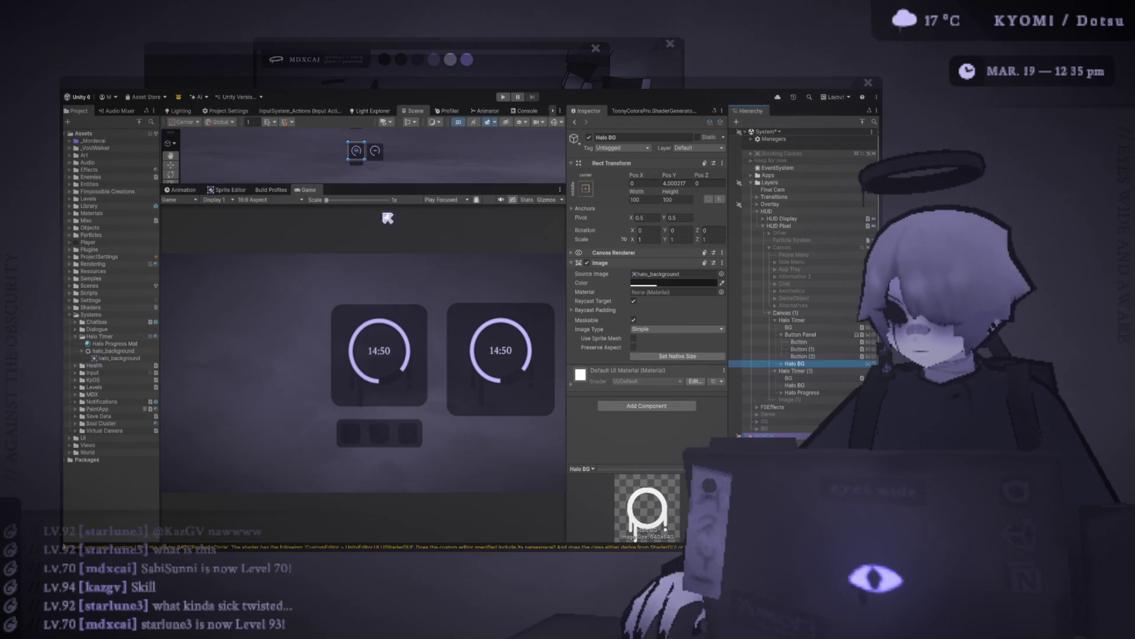
{"action": "left_click", "coordinate": [782, 363]}
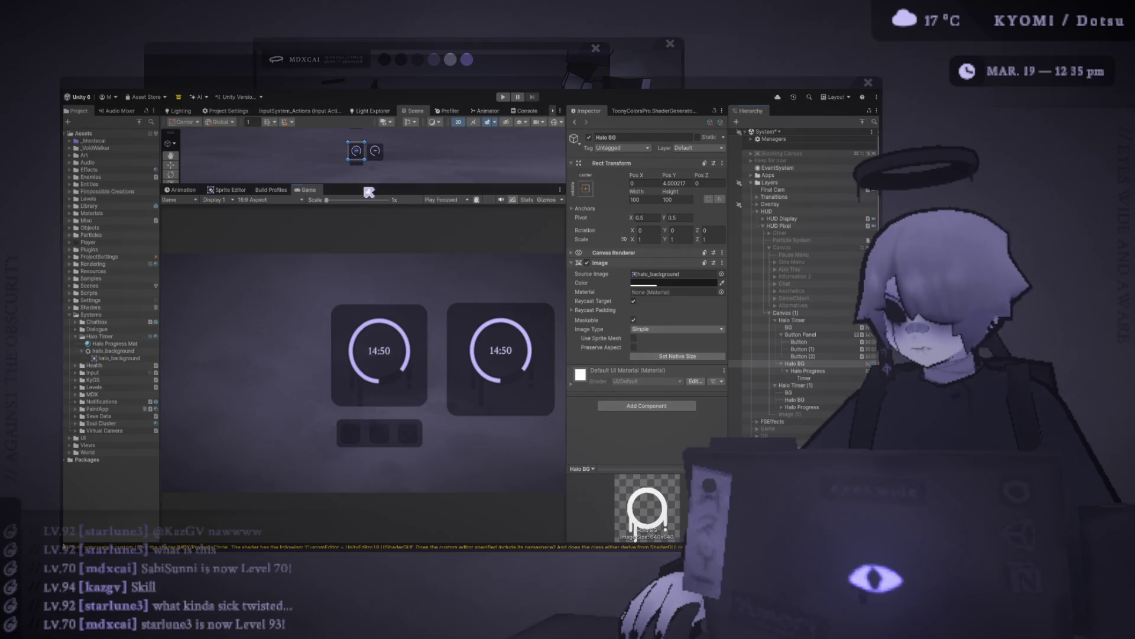
- Test nudging Halo BG upward with the Move tool, then undo it
{"action": "left_click_drag", "start_coordinate": [366, 185], "coordinate": [366, 254]}
{"action": "key", "text": "w"}
{"action": "scroll", "coordinate": [395, 202], "scroll_direction": "up", "scroll_amount": 2}
{"action": "left_click_drag", "start_coordinate": [345, 161], "coordinate": [345, 158]}
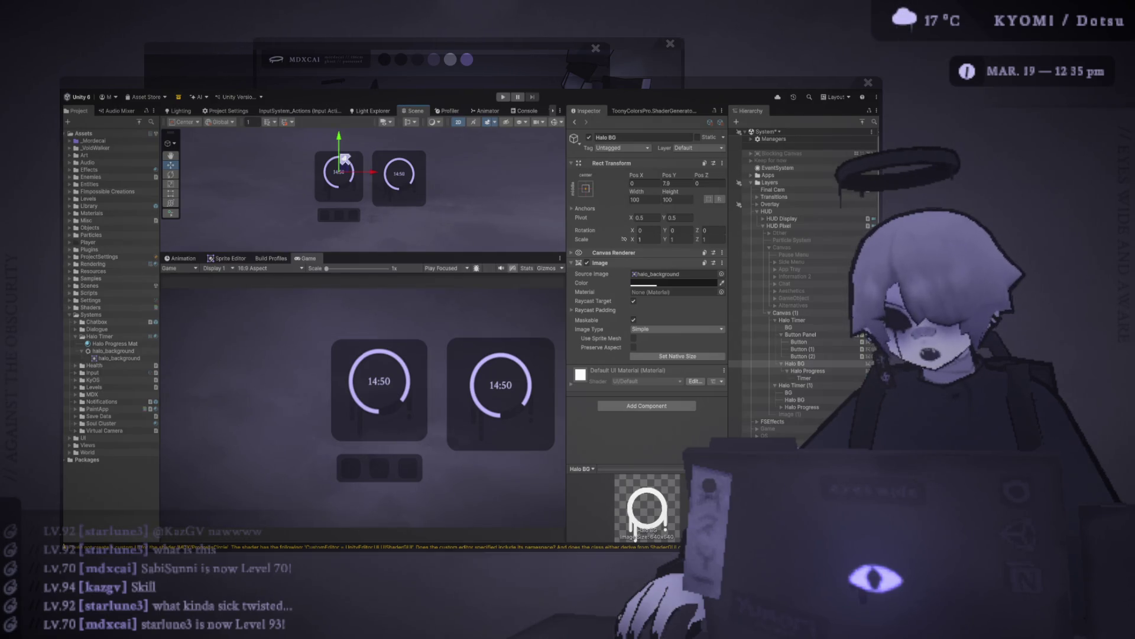
{"action": "key", "text": "ctrl+z"}
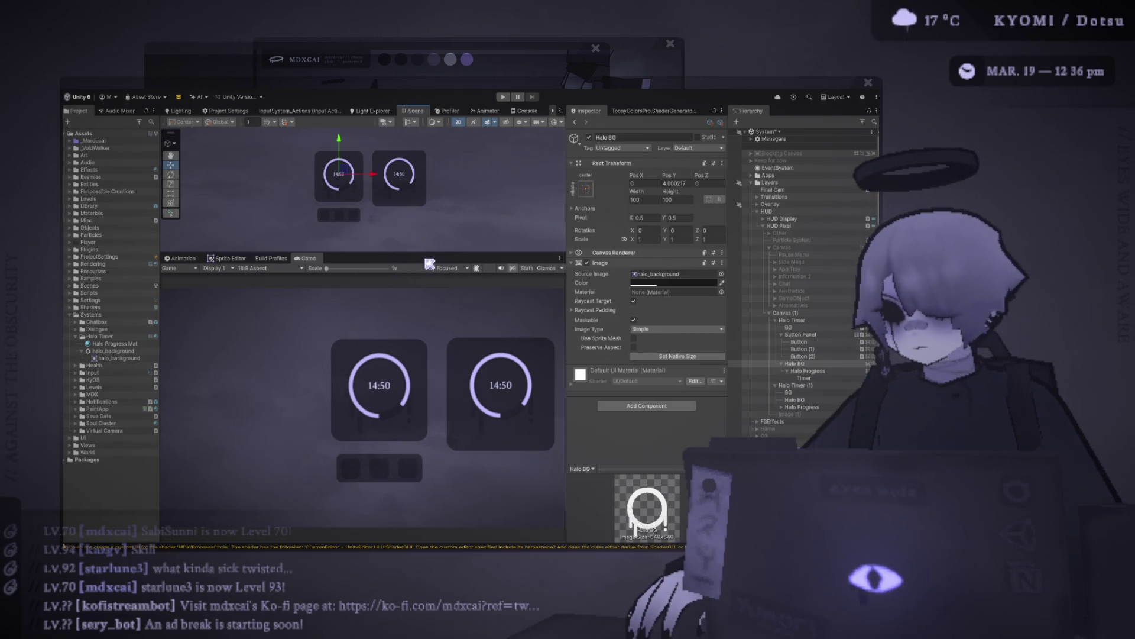
{"action": "left_click_drag", "start_coordinate": [424, 253], "coordinate": [408, 217]}
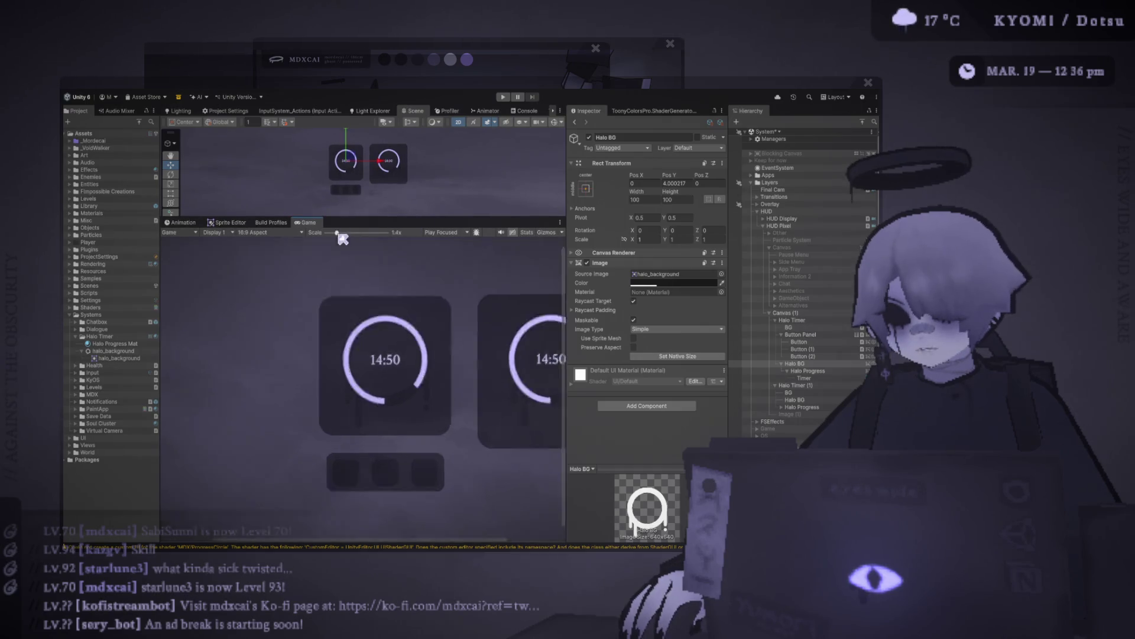
- Try a new Pos Y for Button Panel, then shift the first timer card left
{"action": "left_click", "coordinate": [802, 335]}
{"action": "left_click", "coordinate": [686, 183]}
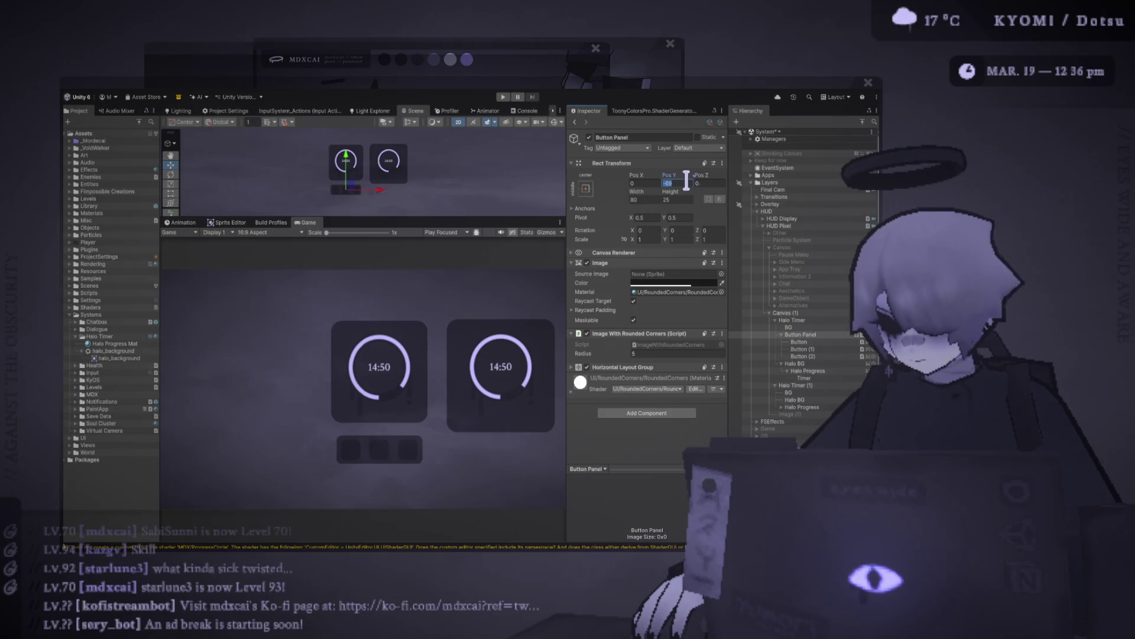
{"action": "type", "text": "-70"}
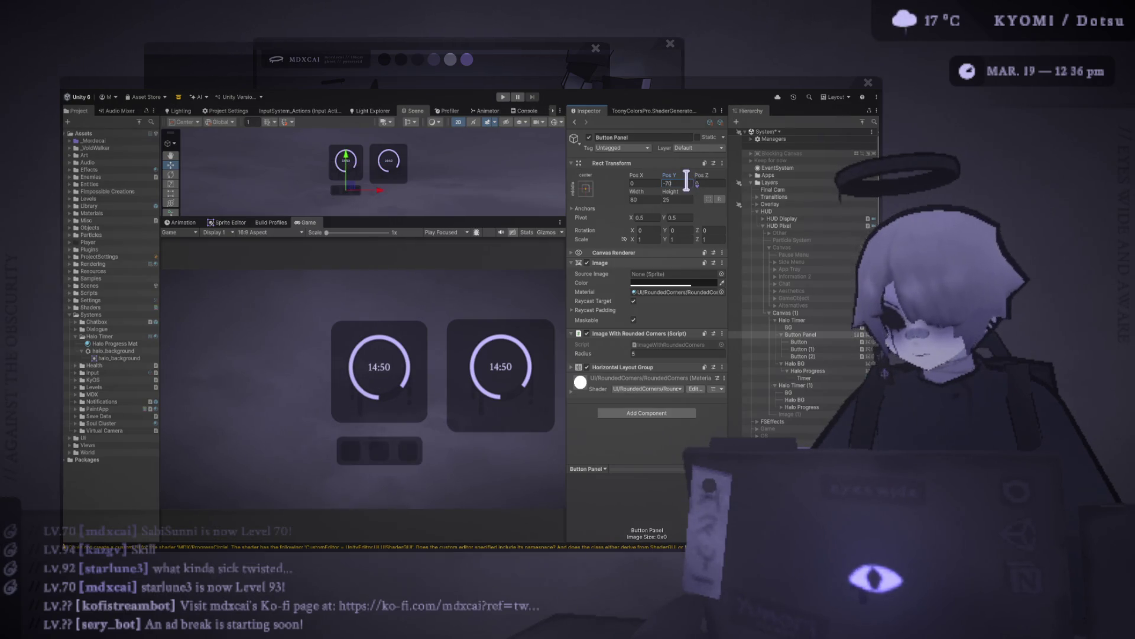
{"action": "key", "text": "BackSpace"}
{"action": "key", "text": "BackSpace"}
{"action": "type", "text": "65"}
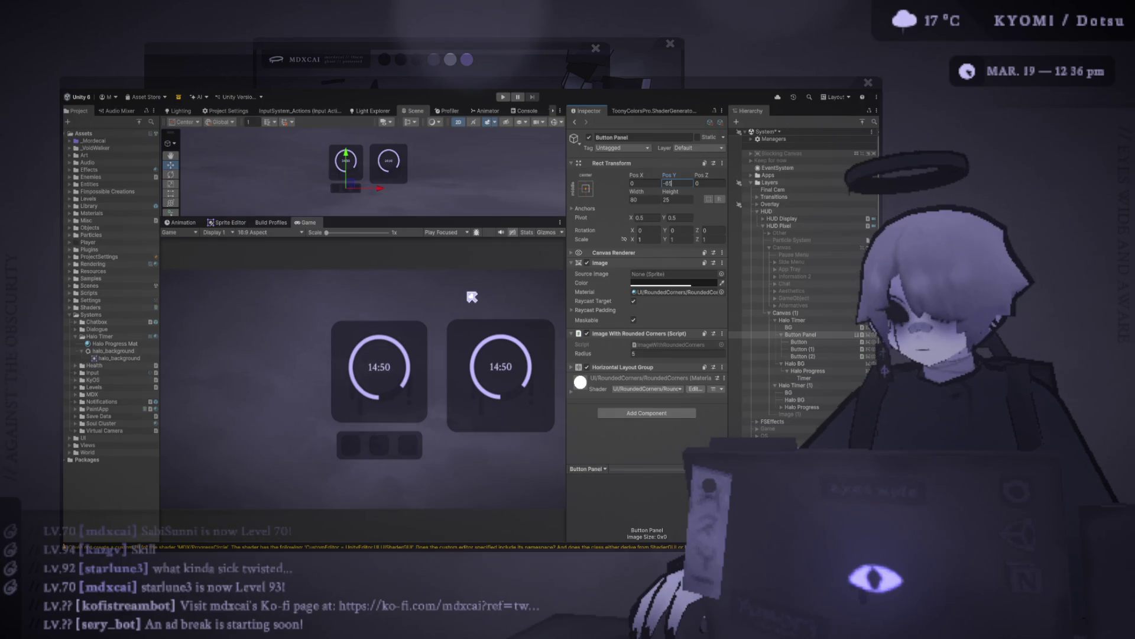
{"action": "left_click", "coordinate": [791, 320]}
{"action": "mouse_move", "coordinate": [348, 167]}
{"action": "left_mouse_down"}
{"action": "mouse_move", "coordinate": [307, 167]}
{"action": "mouse_move", "coordinate": [322, 167]}
{"action": "left_mouse_up"}
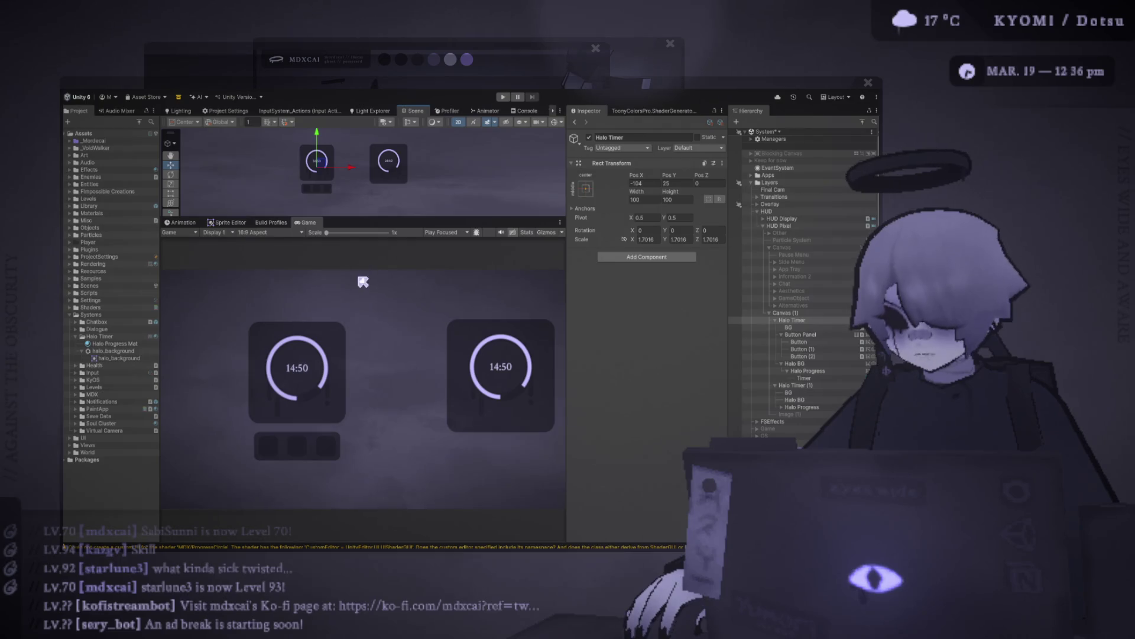
- Set the Button Panel's Pos Y to -83
{"action": "left_click", "coordinate": [813, 334]}
{"action": "left_click", "coordinate": [682, 183]}
{"action": "type", "text": "-8"}
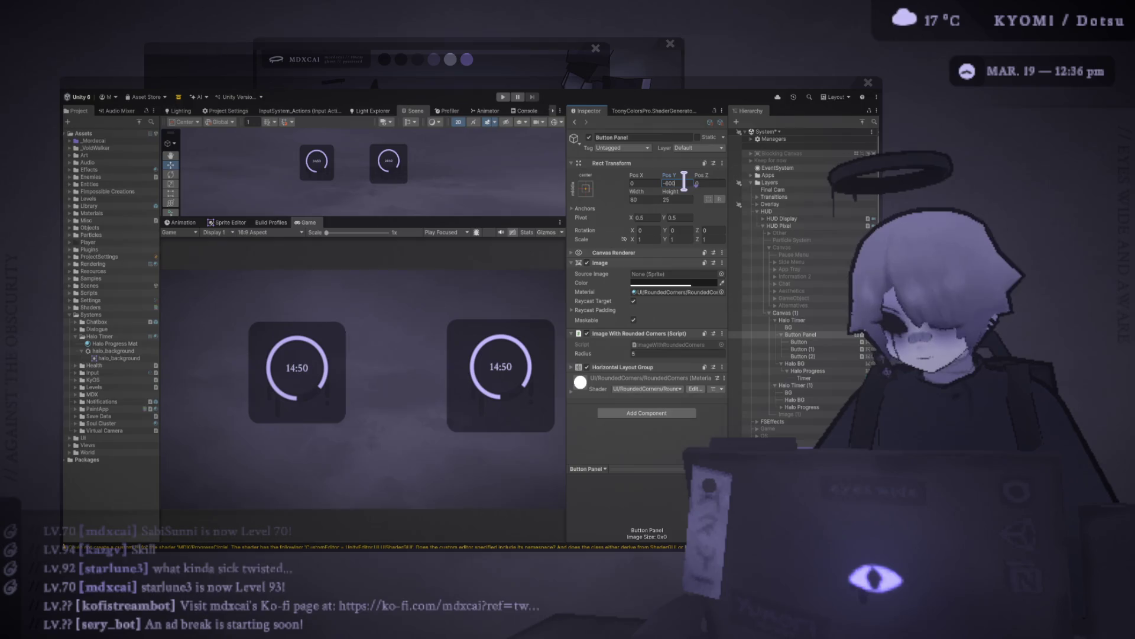
{"action": "type", "text": "0"}
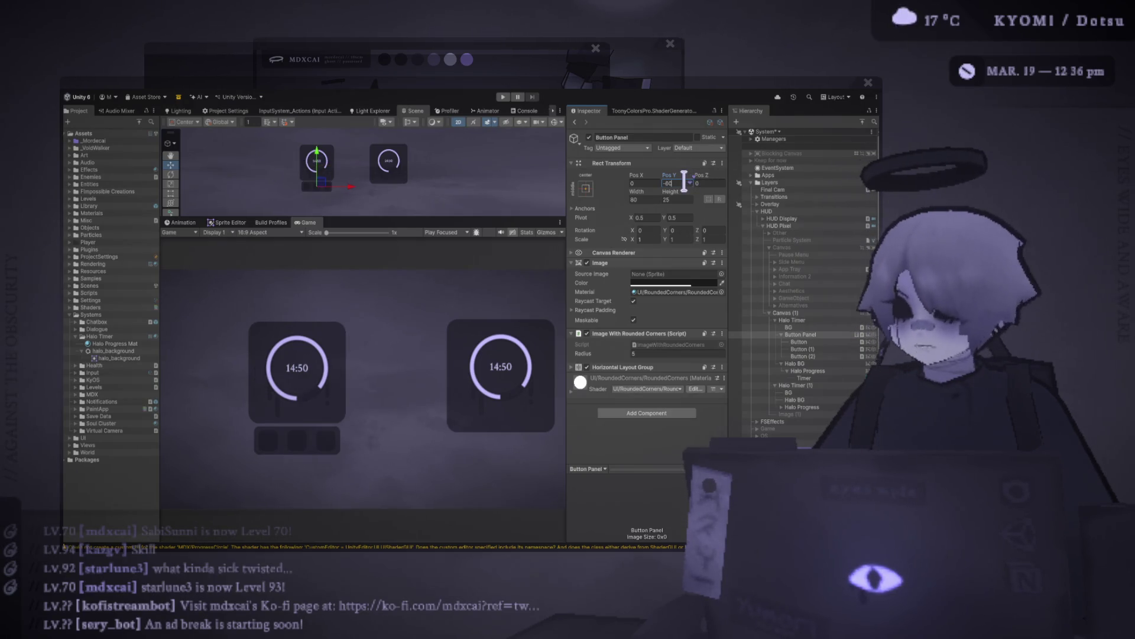
{"action": "key", "text": "BackSpace"}
{"action": "type", "text": "2"}
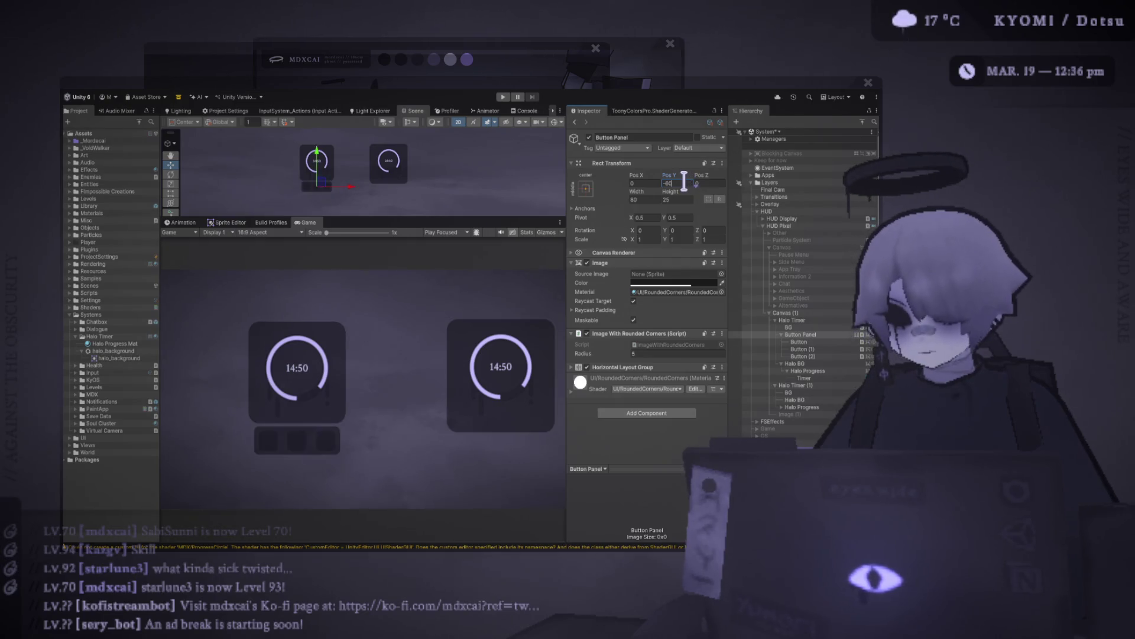
{"action": "key", "text": "BackSpace"}
{"action": "type", "text": "3"}
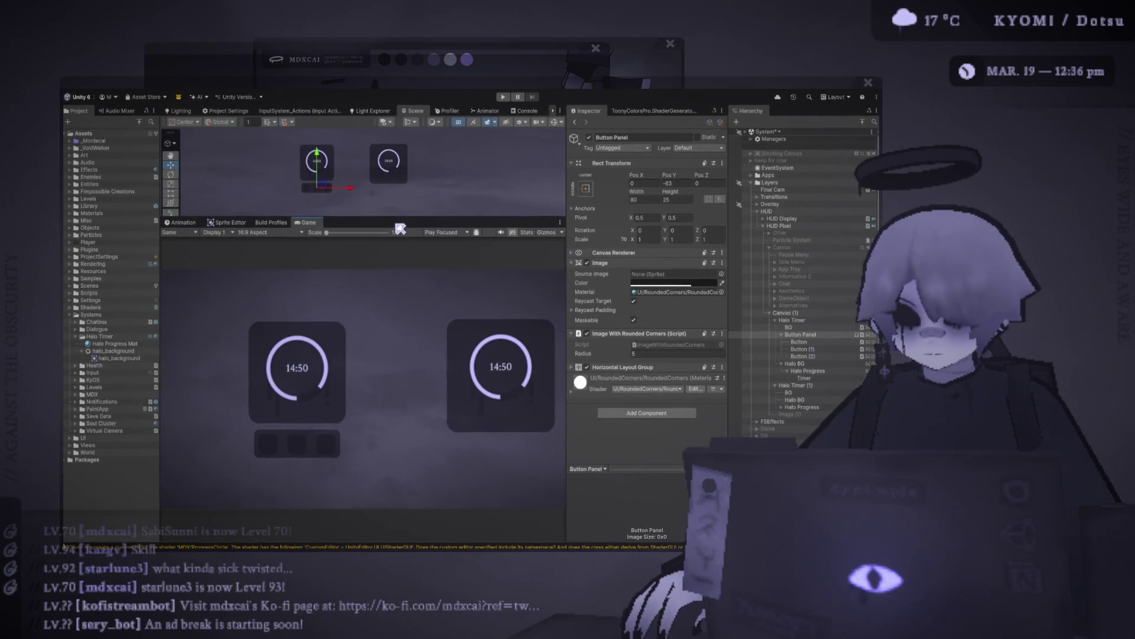
{"action": "left_click_drag", "start_coordinate": [400, 229], "coordinate": [432, 352]}
- Zoom in on the button panel and duplicate the first Button
{"action": "left_click_drag", "start_coordinate": [355, 263], "coordinate": [460, 253]}
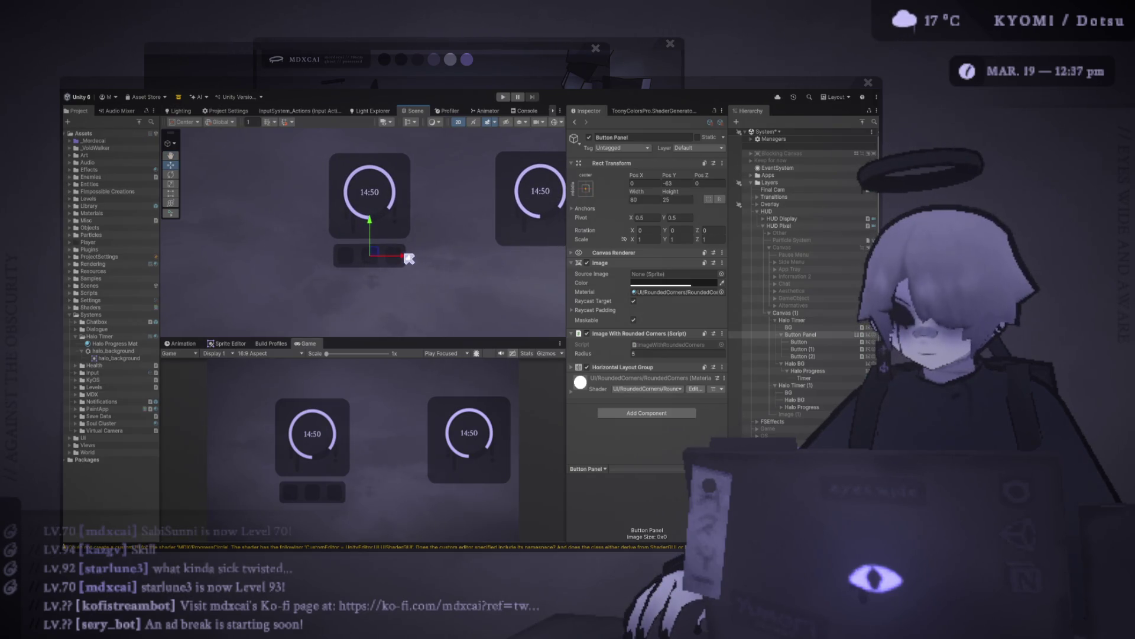
{"action": "scroll", "coordinate": [381, 260], "scroll_direction": "up", "scroll_amount": 4}
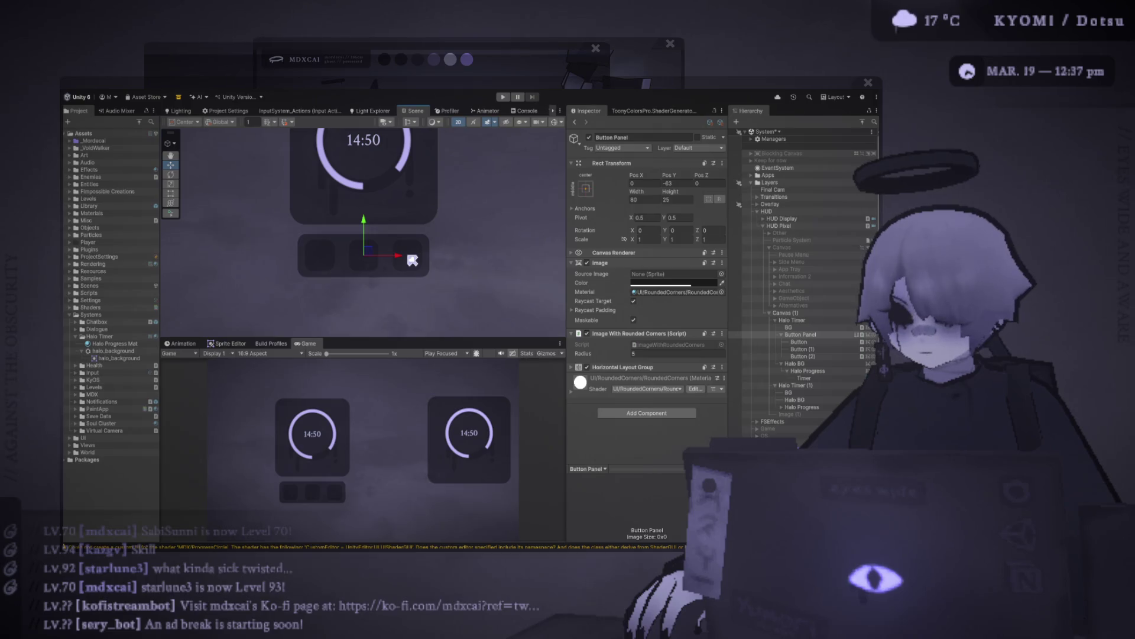
{"action": "left_click_drag", "start_coordinate": [398, 258], "coordinate": [373, 264]}
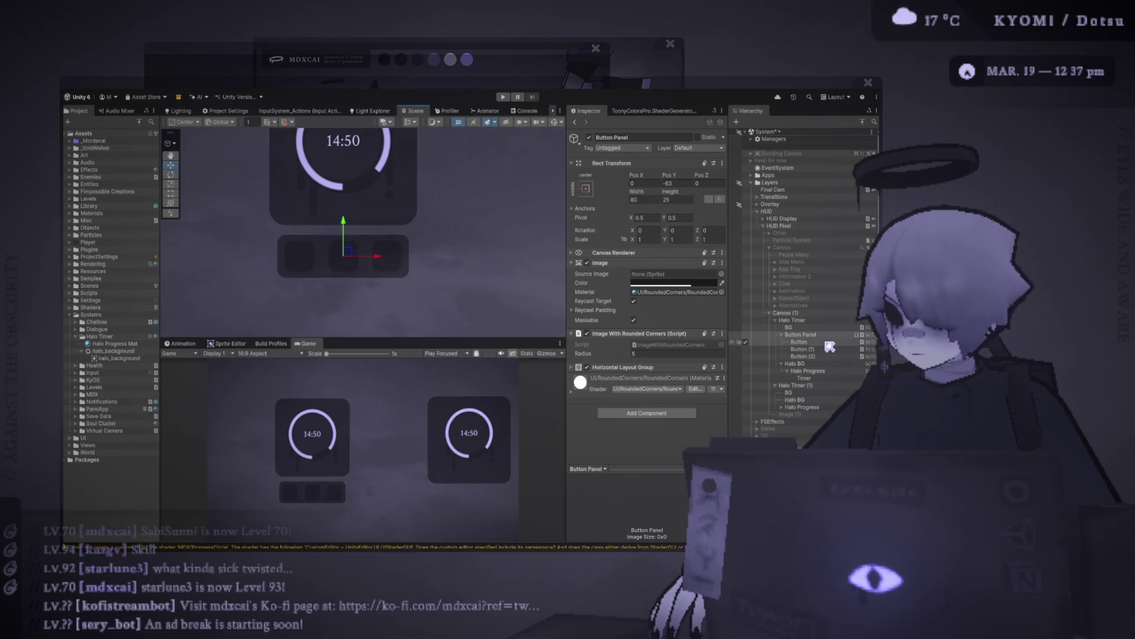
{"action": "left_click", "coordinate": [828, 343]}
{"action": "key", "text": "ctrl+d"}
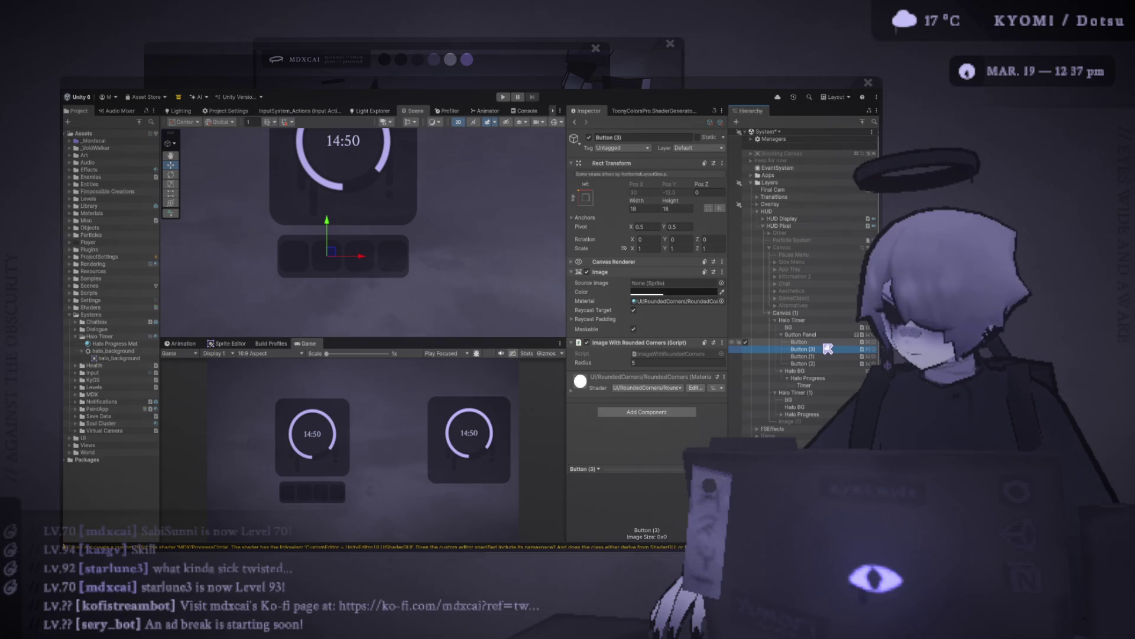
{"action": "left_click_drag", "start_coordinate": [813, 345], "coordinate": [812, 342]}
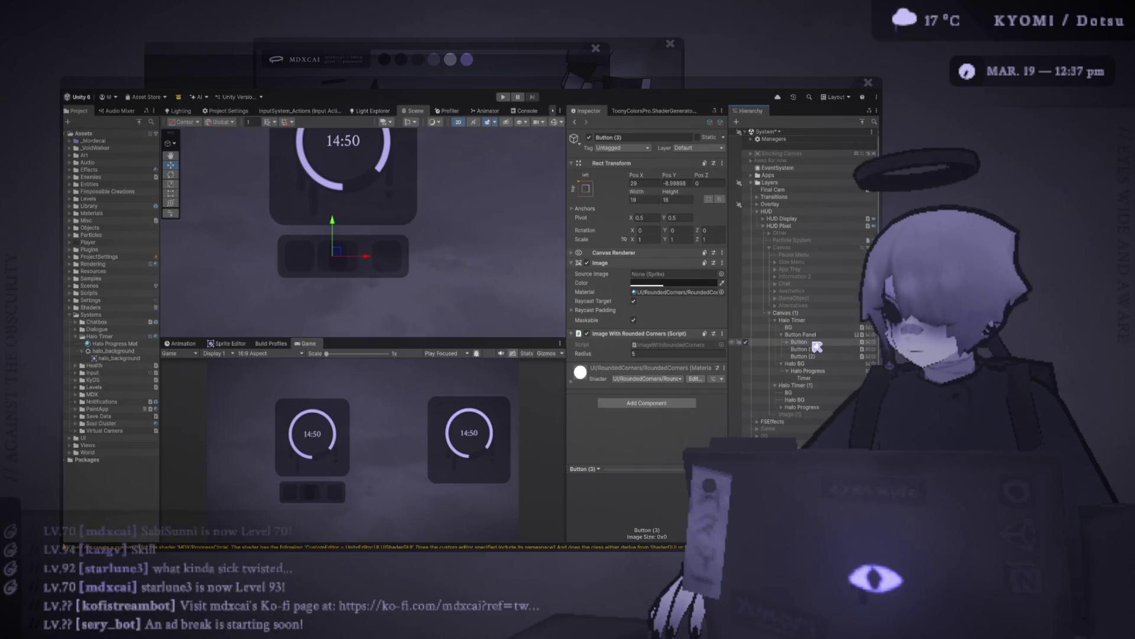
- Nest Button (3) under the first button, set Pos X and Y to 0, and make it white
{"action": "left_click", "coordinate": [823, 349]}
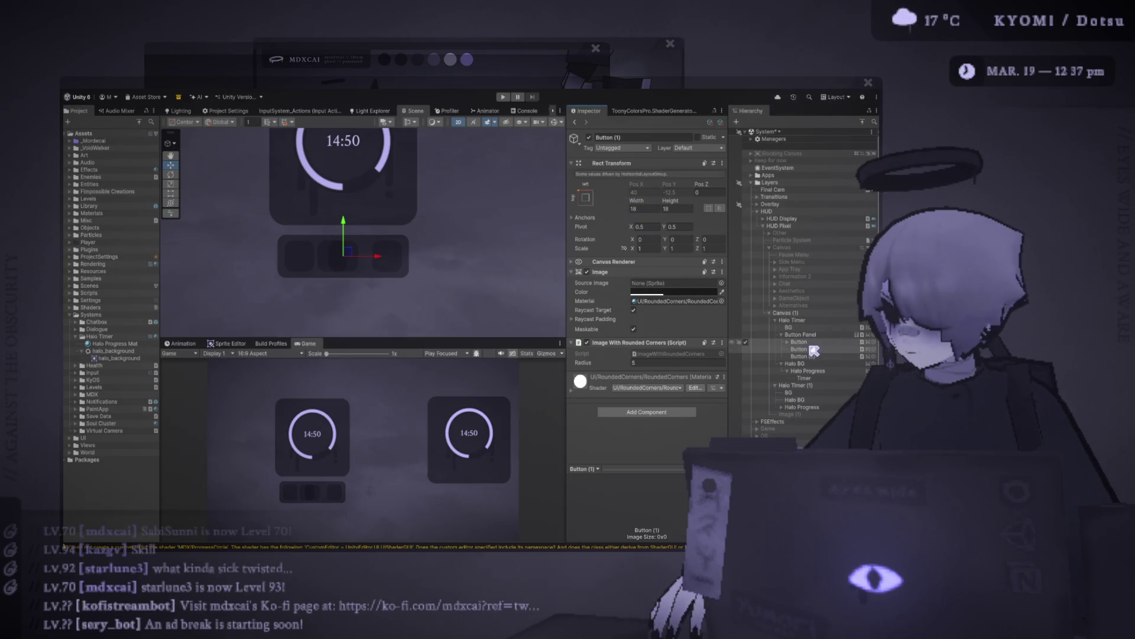
{"action": "left_click_drag", "start_coordinate": [813, 350], "coordinate": [814, 350]}
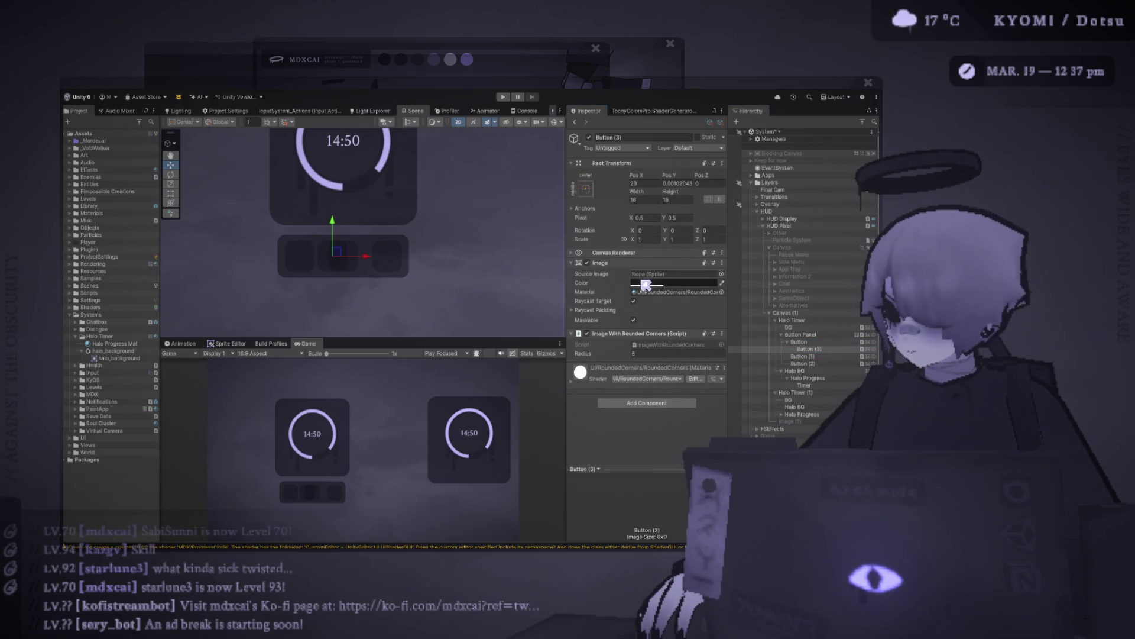
{"action": "type", "text": "0"}
{"action": "left_click", "coordinate": [677, 182]}
{"action": "type", "text": "0"}
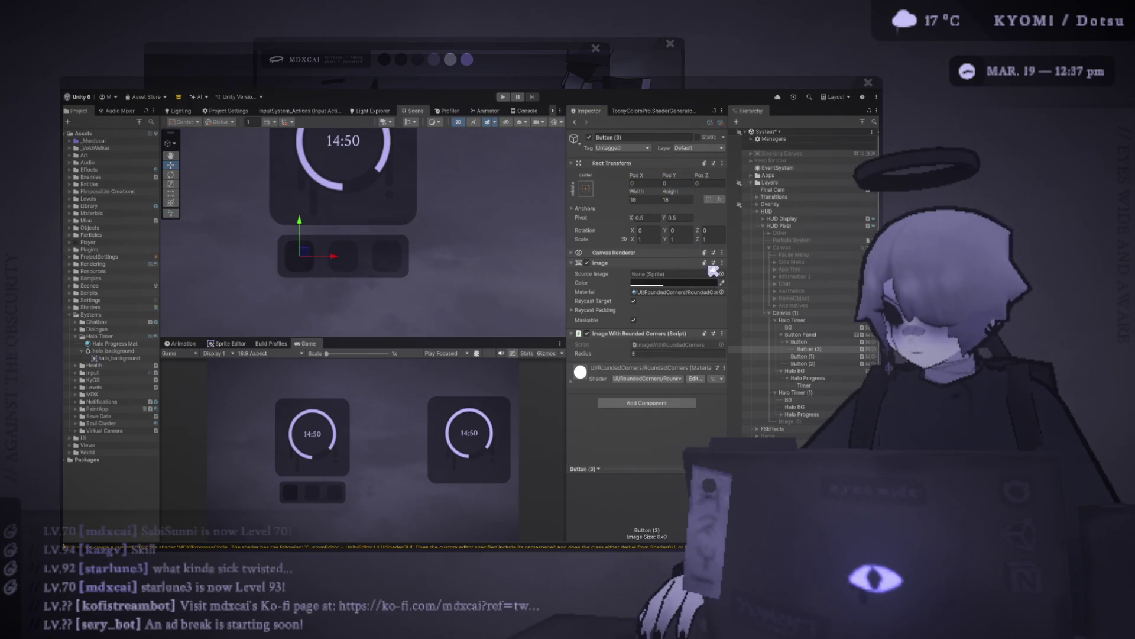
{"action": "left_click", "coordinate": [653, 201]}
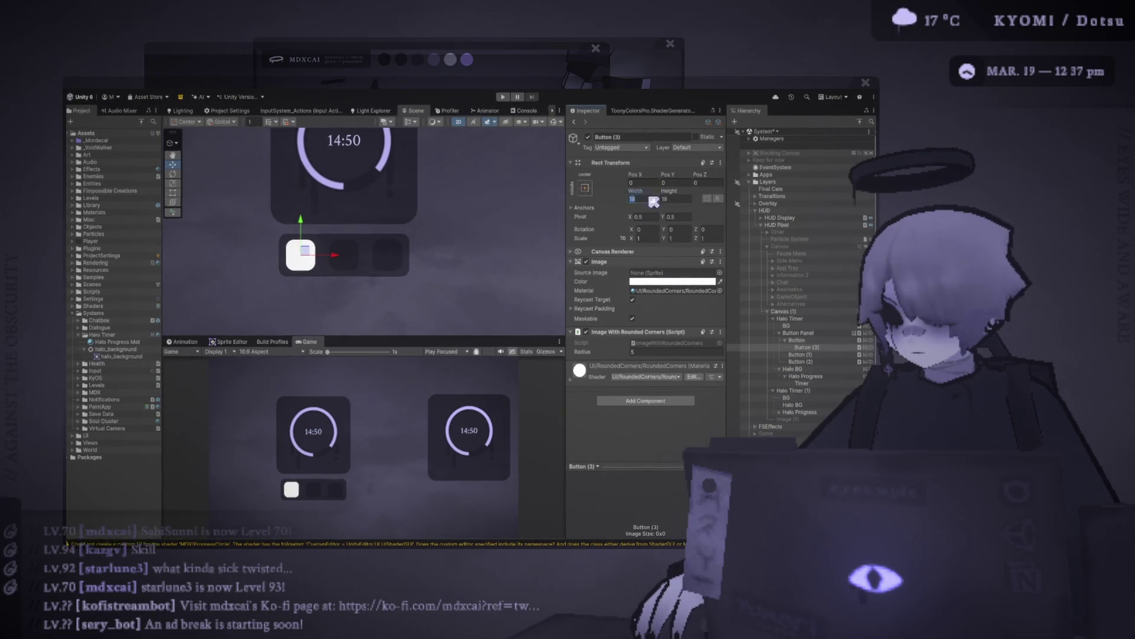
- Make the inner icon 10 by 10 with the settings gear sprite and duplicate the button twice
{"action": "key", "text": "ctrl+z"}
{"action": "key", "text": "ctrl+z"}
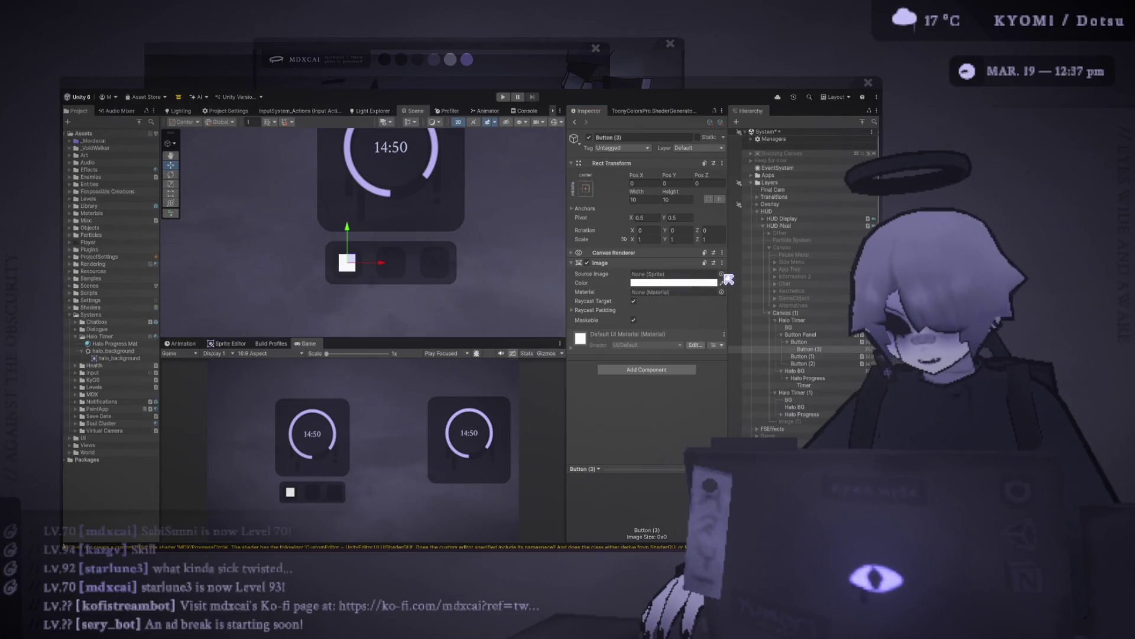
{"action": "left_click", "coordinate": [721, 274]}
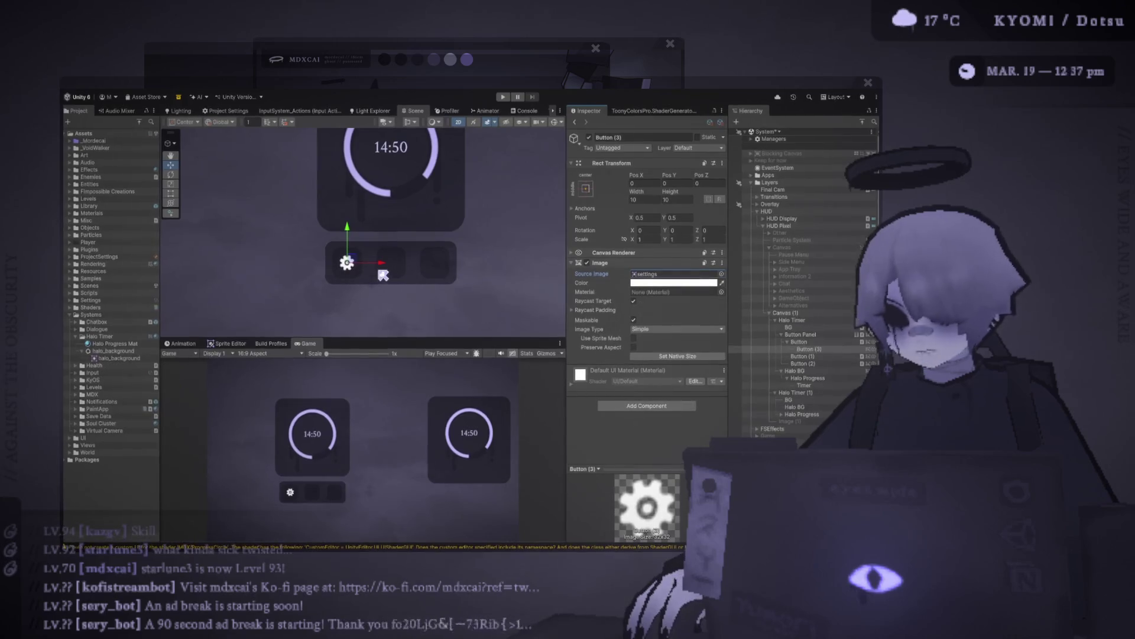
{"action": "scroll", "coordinate": [383, 275], "scroll_direction": "up", "scroll_amount": 2}
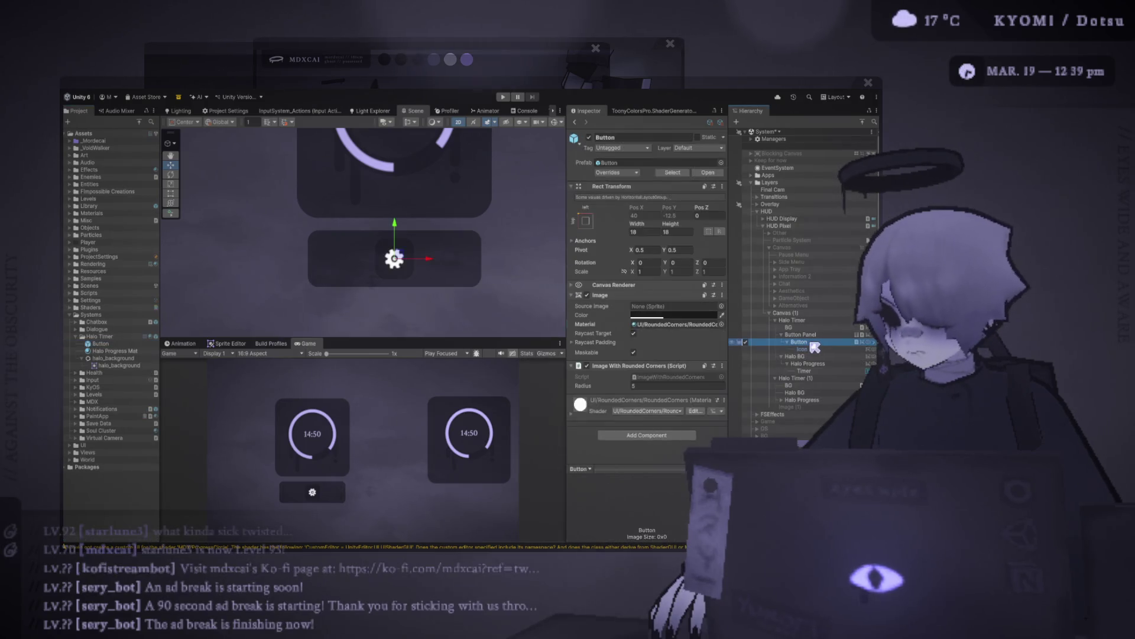
{"action": "key", "text": "ctrl+d"}
{"action": "key", "text": "ctrl+d"}
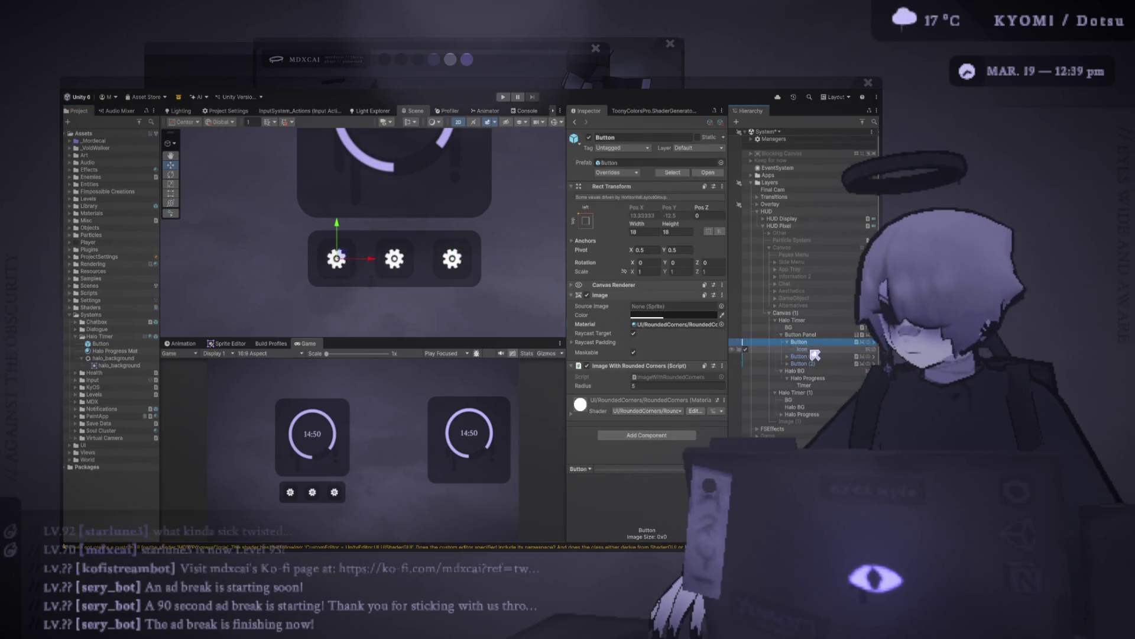
- Try the play_icon sprite on the first Icon, undo it, and select the middle button's Icon
{"action": "left_click", "coordinate": [805, 349]}
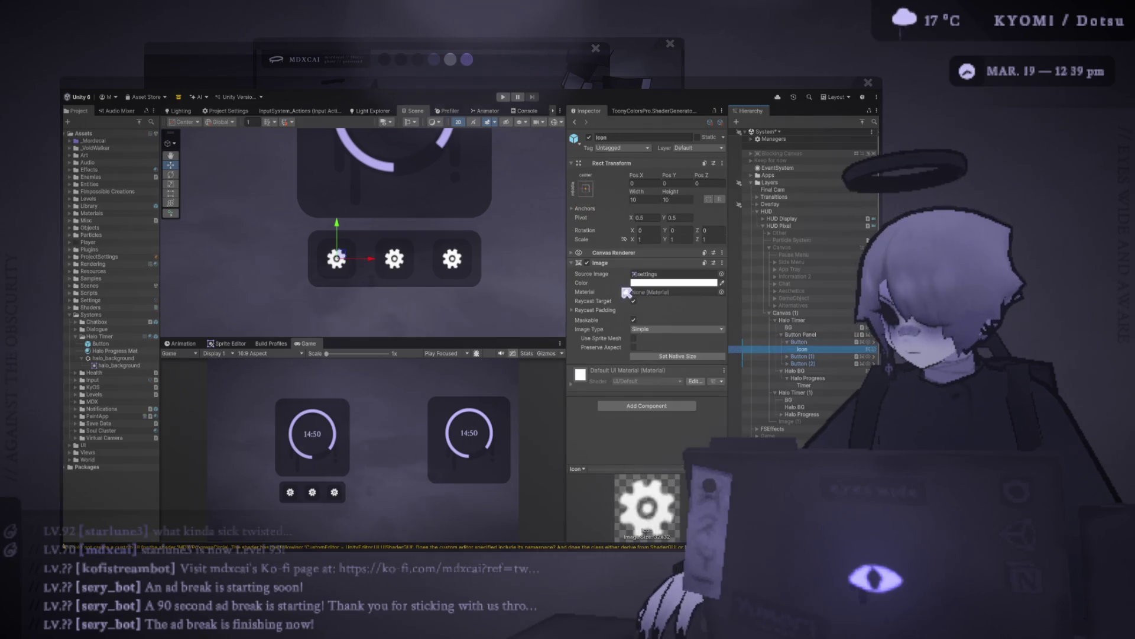
{"action": "left_click", "coordinate": [721, 274]}
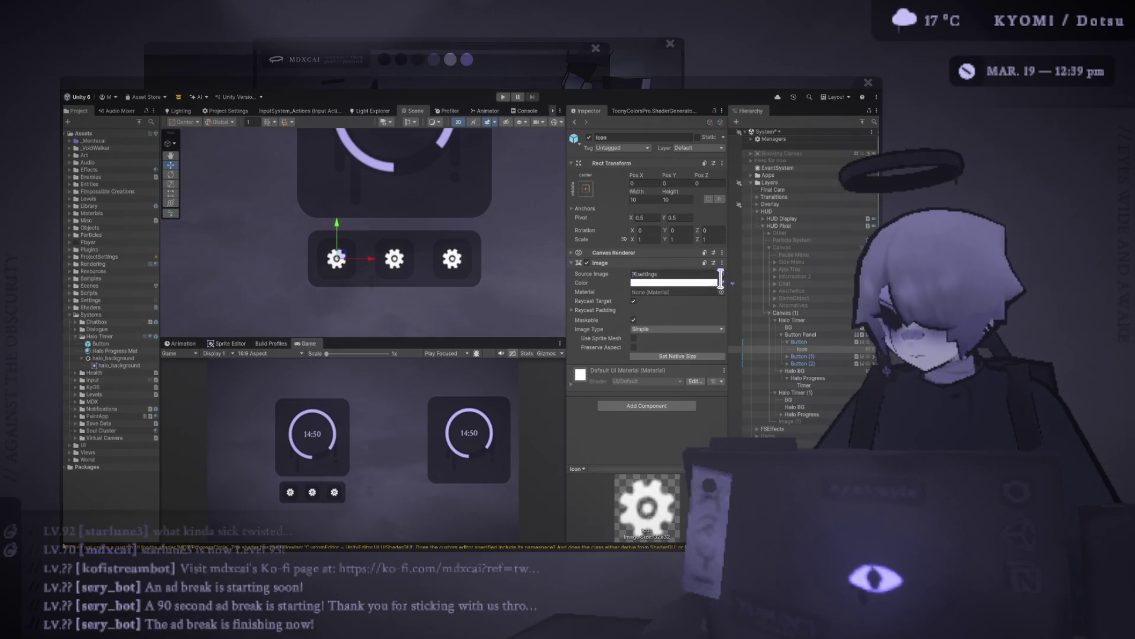
{"action": "key", "text": "ctrl+z"}
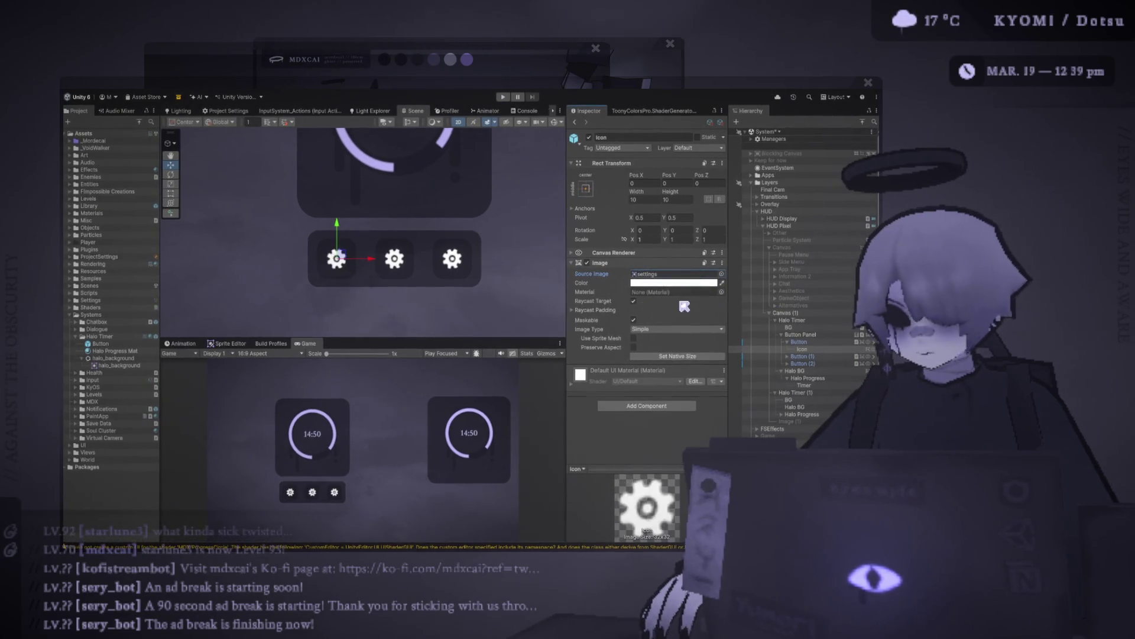
{"action": "left_click", "coordinate": [787, 356]}
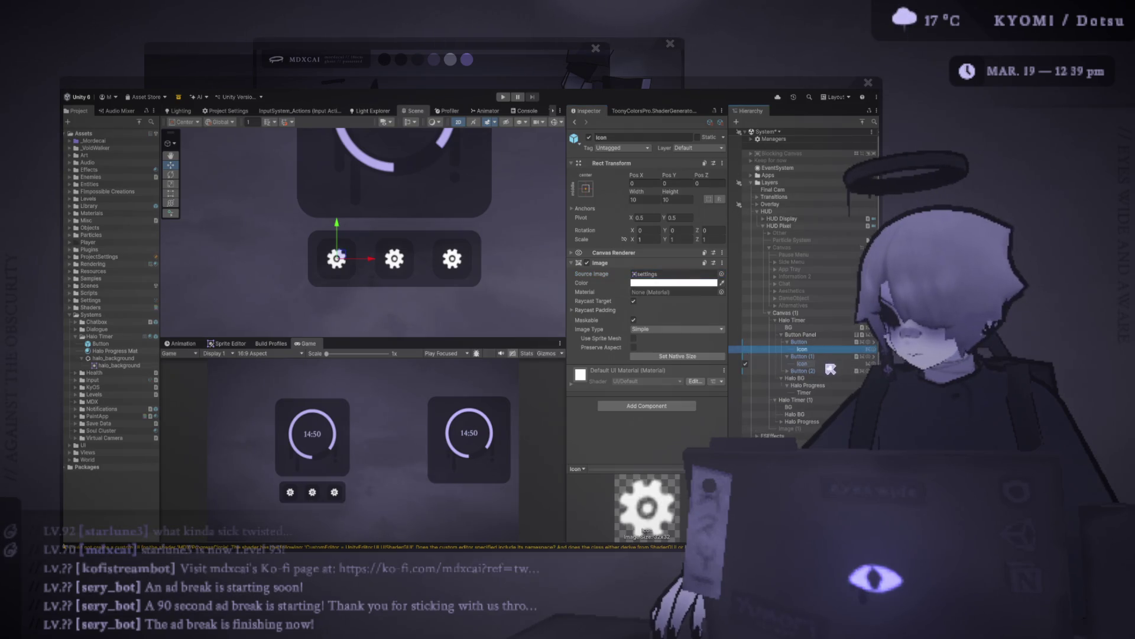
{"action": "left_click", "coordinate": [802, 363]}
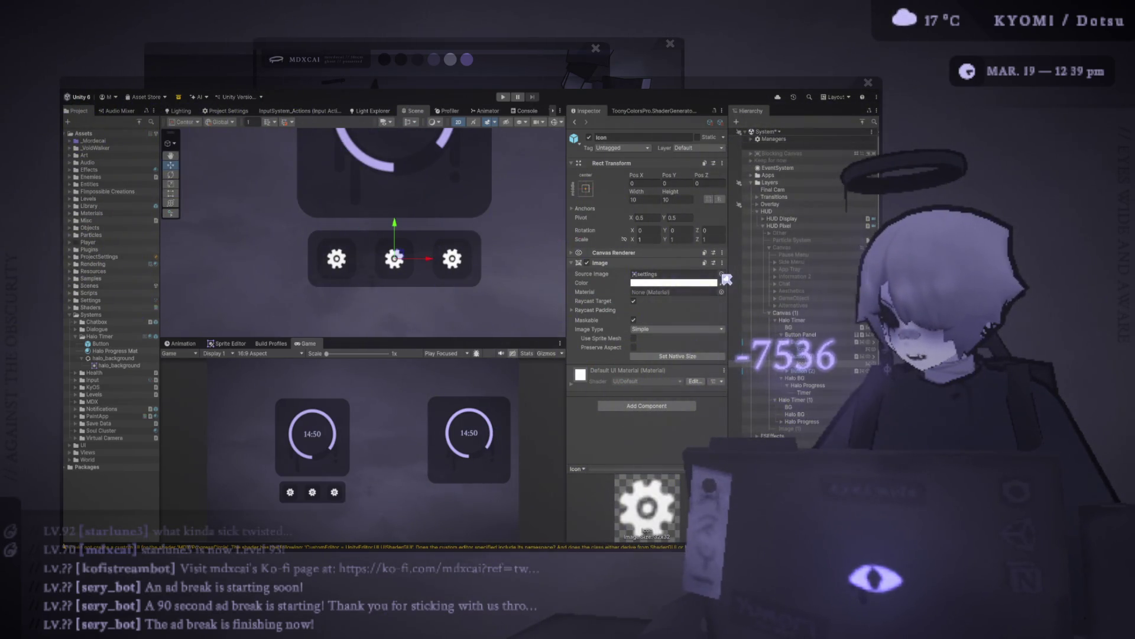
- Give the middle button's Icon the pause sprite, then select the right button's Icon
{"action": "key", "text": "ctrl+z"}
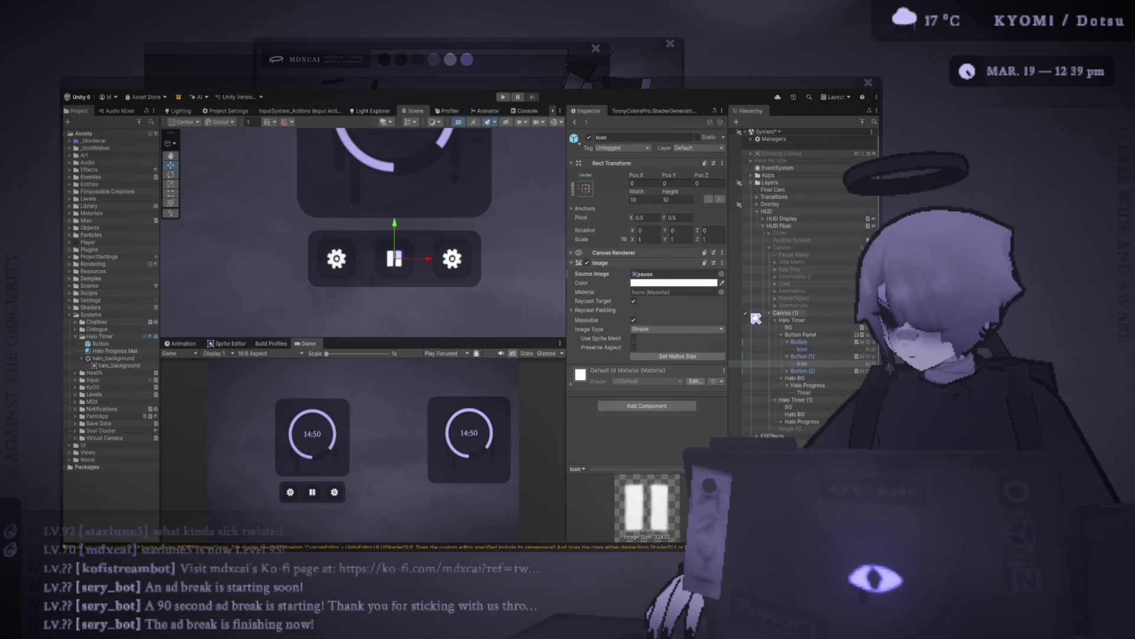
{"action": "scroll", "coordinate": [462, 316], "scroll_direction": "up", "scroll_amount": 2}
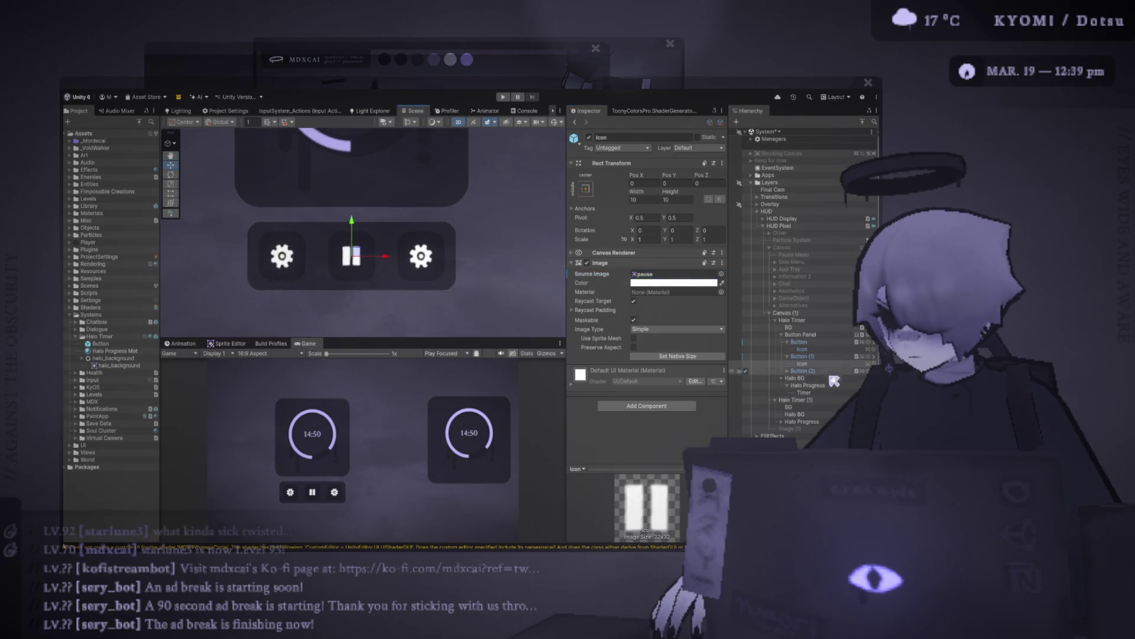
{"action": "left_click", "coordinate": [801, 363]}
{"action": "left_click", "coordinate": [787, 370]}
{"action": "left_click", "coordinate": [802, 377]}
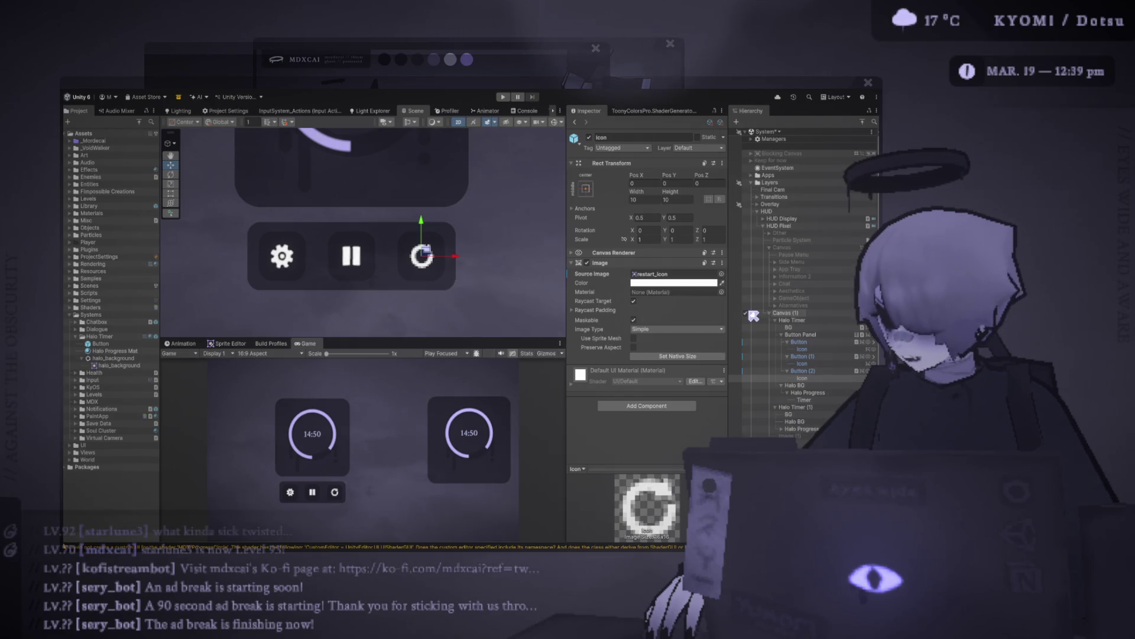
- Frame the right icon, revert it to the settings gear, and switch to Photoshop
{"action": "key", "text": "f"}
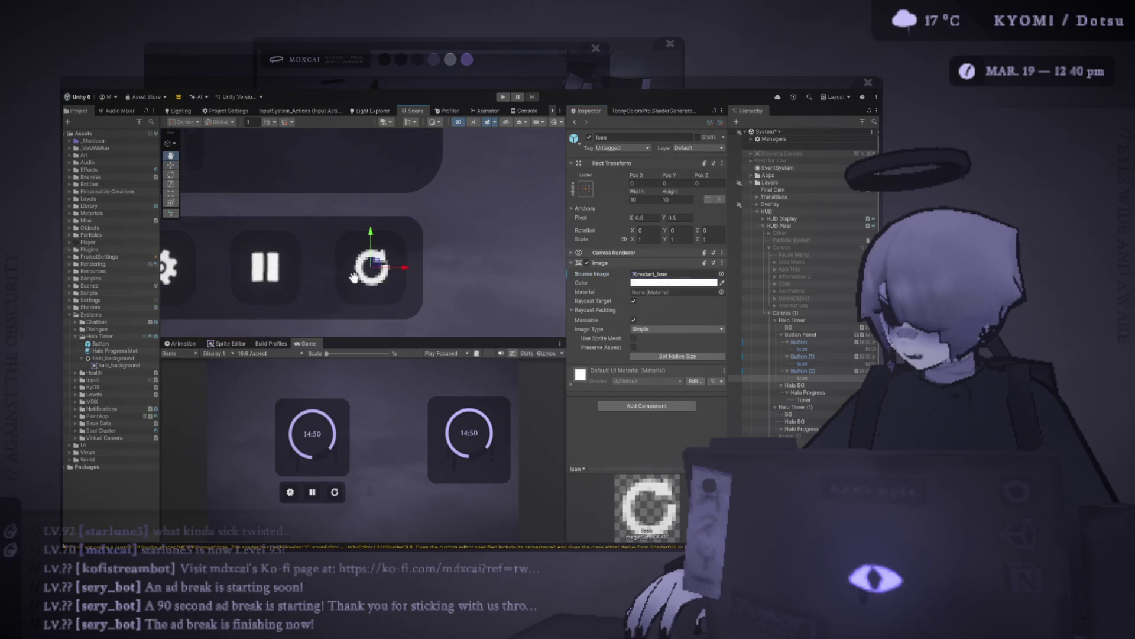
{"action": "key", "text": "ctrl+z"}
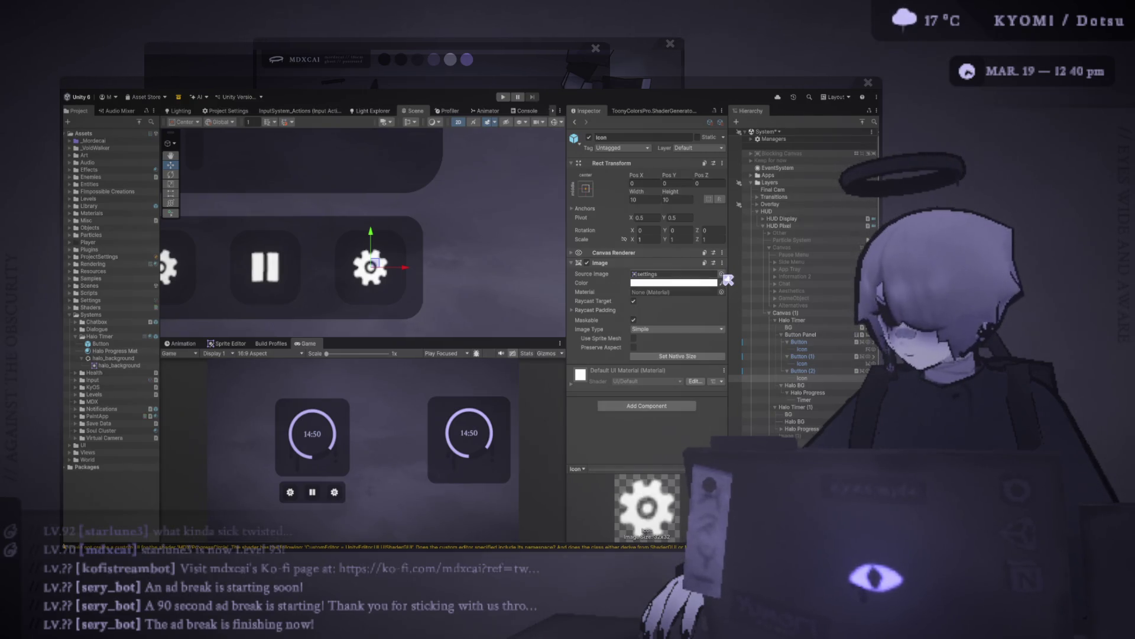
{"action": "scroll", "coordinate": [437, 283], "scroll_direction": "down", "scroll_amount": 3}
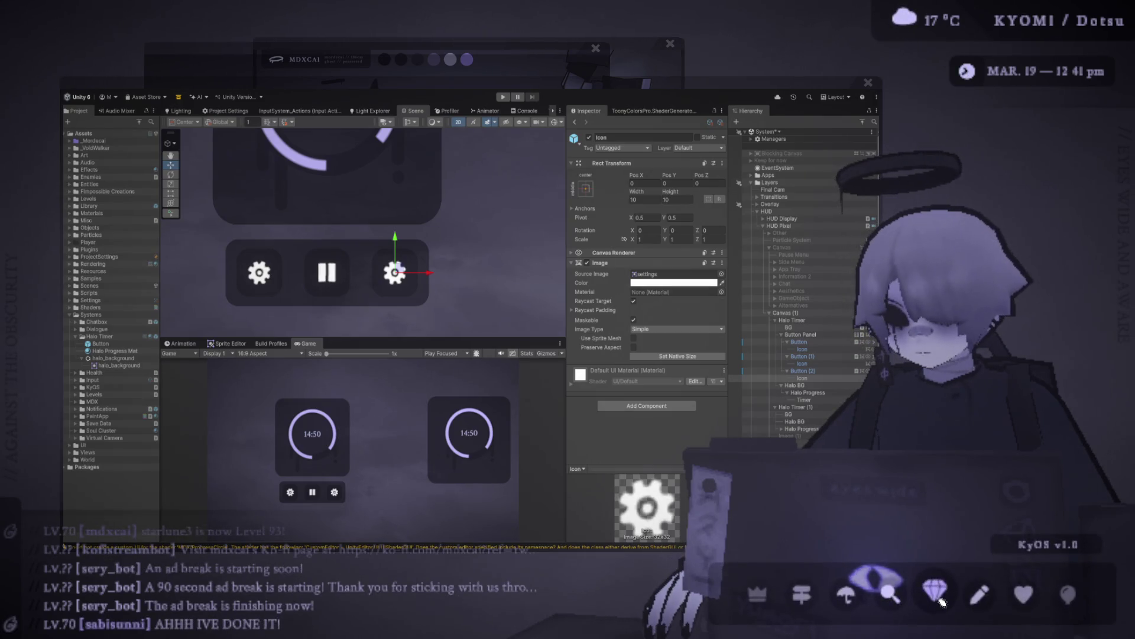
{"action": "key", "text": "alt+Tab"}
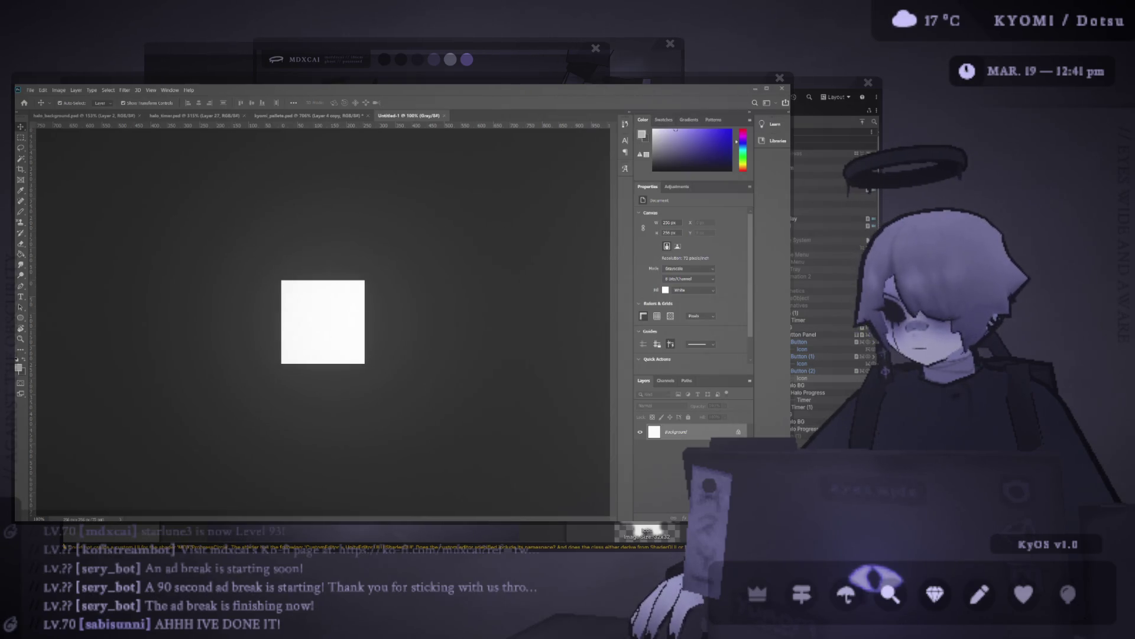
{"action": "key", "text": "ctrl+v"}
{"action": "key", "text": "ctrl+t"}
{"action": "mouse_move", "coordinate": [481, 479]}
{"action": "left_mouse_down"}
{"action": "mouse_move", "coordinate": [378, 430]}
{"action": "mouse_move", "coordinate": [371, 370]}
{"action": "left_mouse_up"}
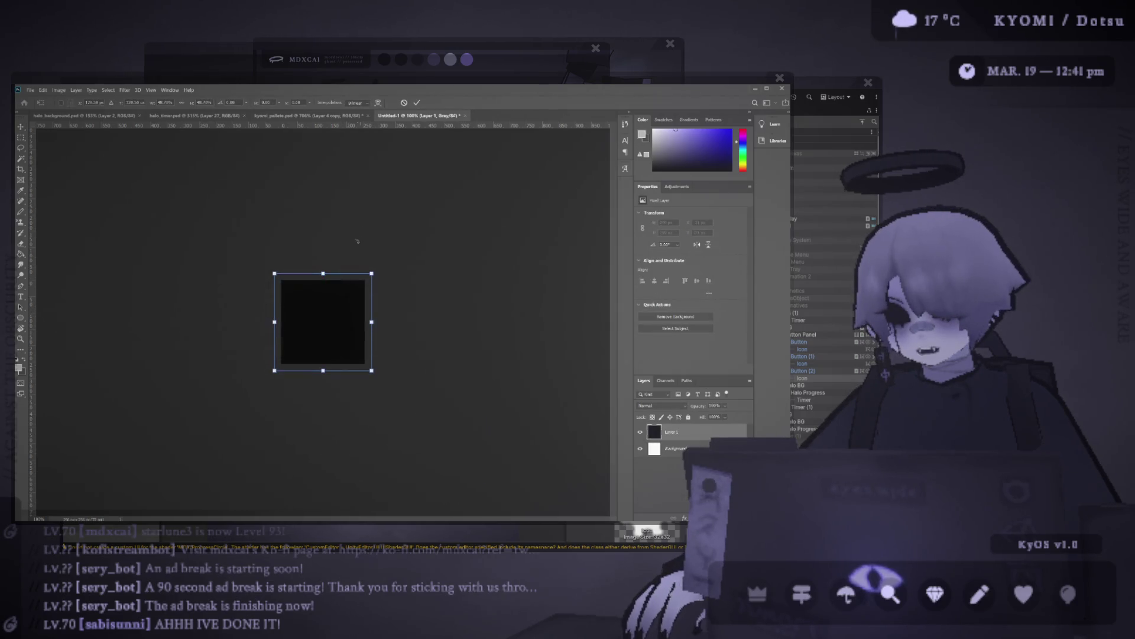
{"action": "left_click", "coordinate": [417, 102]}
{"action": "scroll", "coordinate": [340, 288], "scroll_direction": "up", "scroll_amount": 2}
{"action": "key", "text": "Delete"}
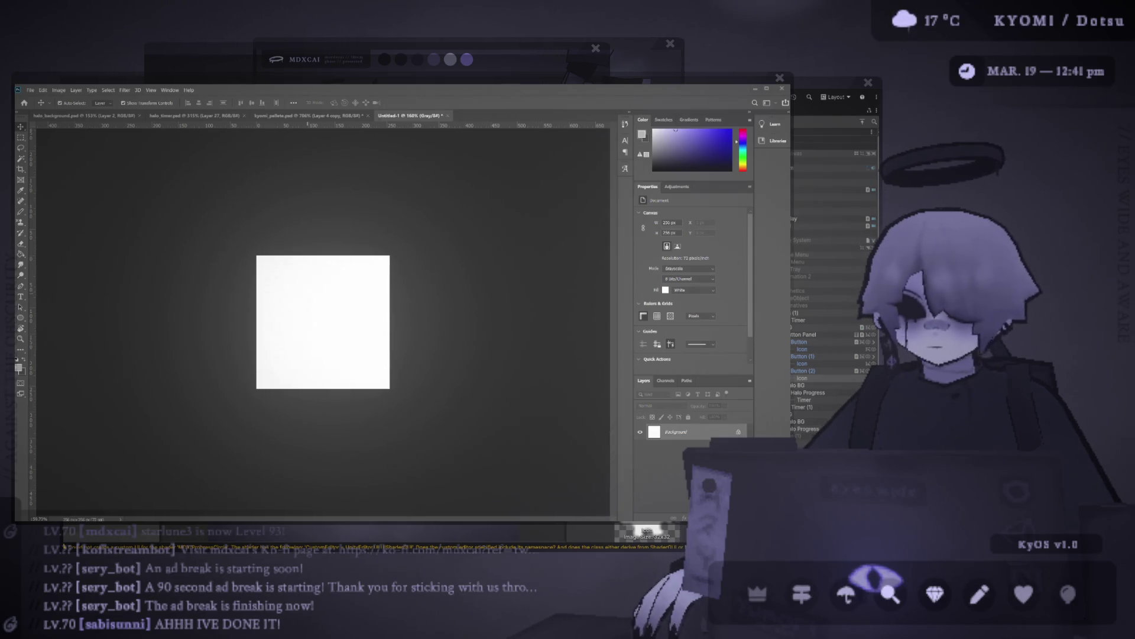
{"action": "key", "text": "ctrl+v"}
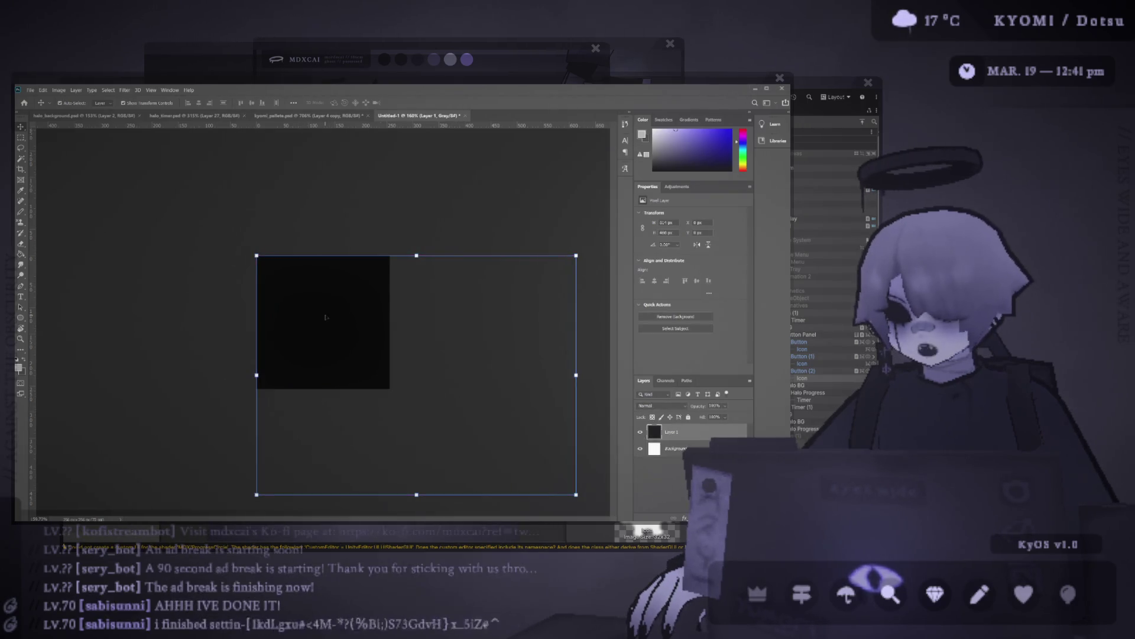
{"action": "key", "text": "ctrl+z"}
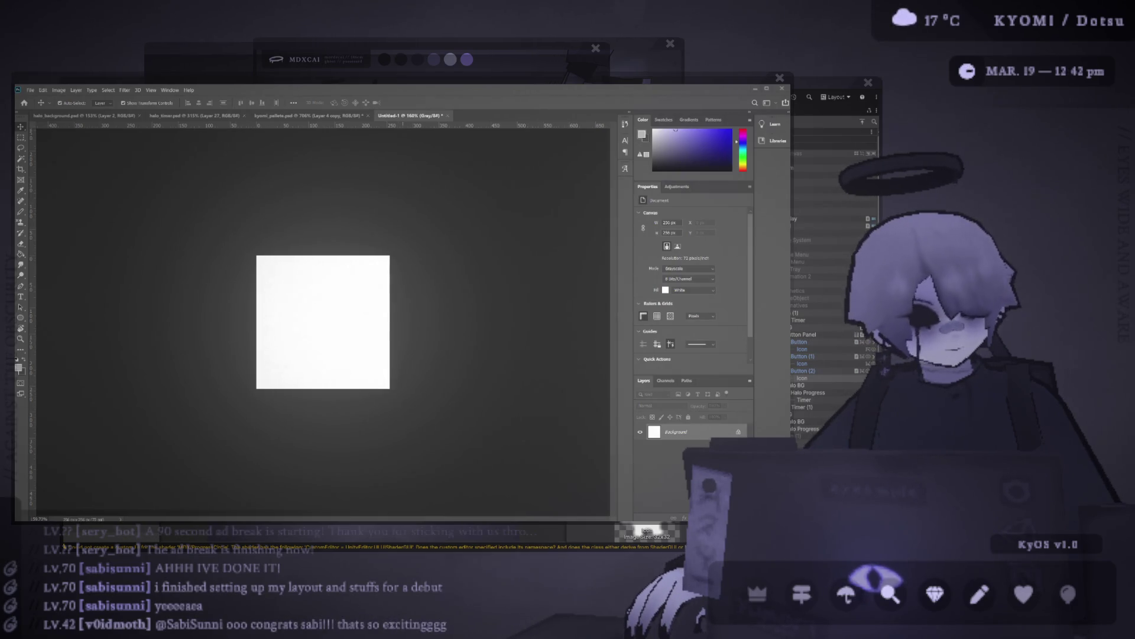
{"action": "key", "text": "ctrl+v"}
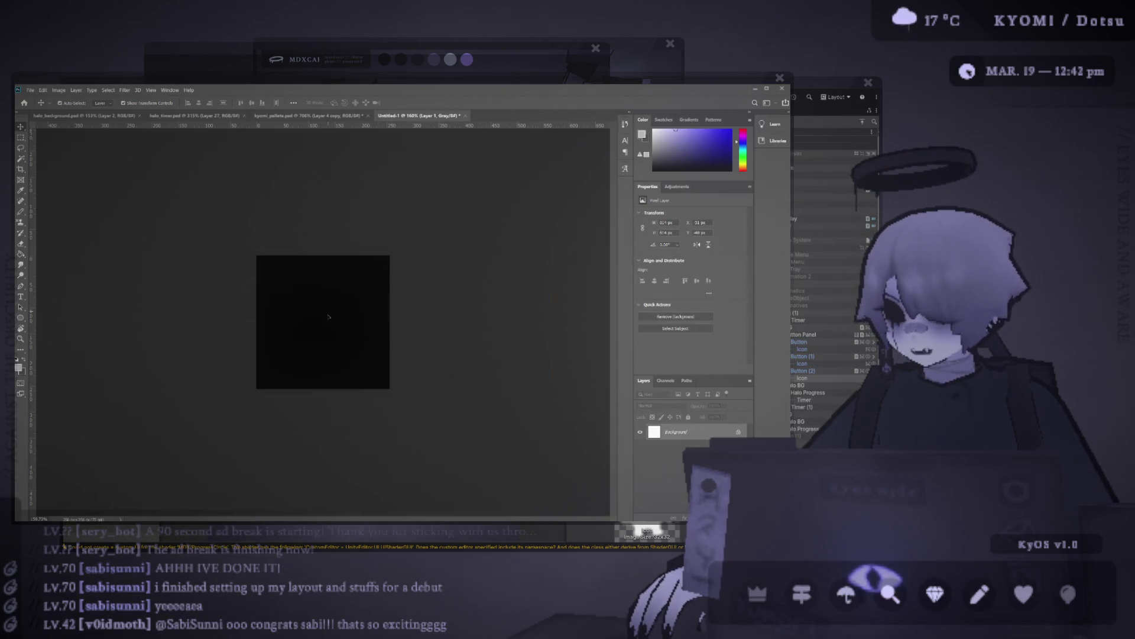
{"action": "key", "text": "ctrl+z"}
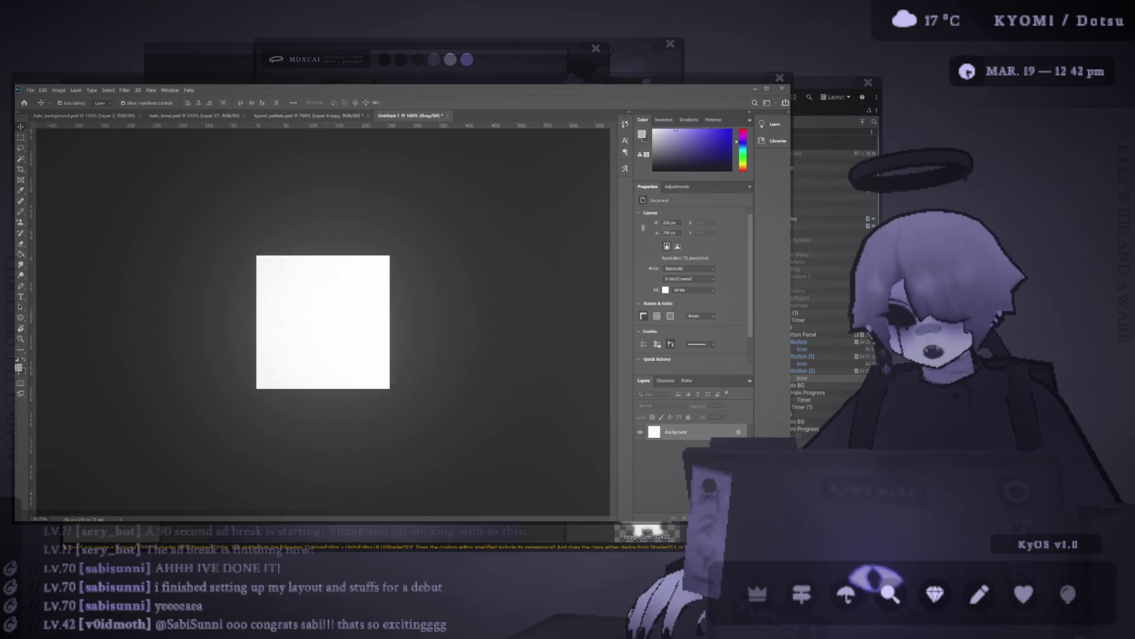
{"action": "key", "text": "ctrl+v"}
{"action": "key", "text": "ctrl+z"}
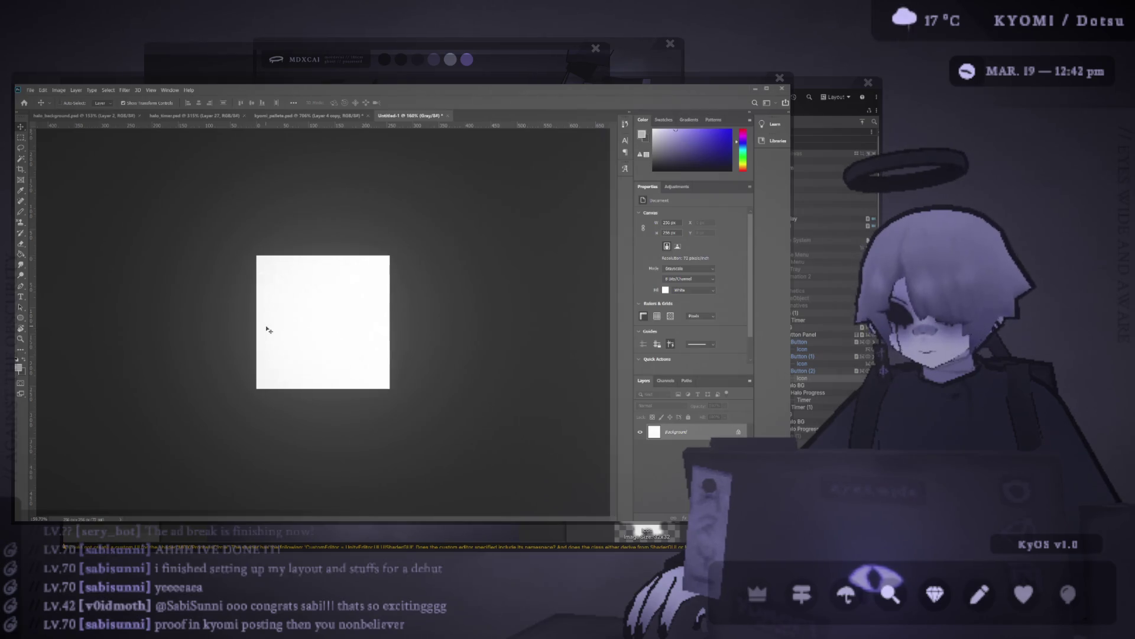
{"action": "key", "text": "ctrl+v"}
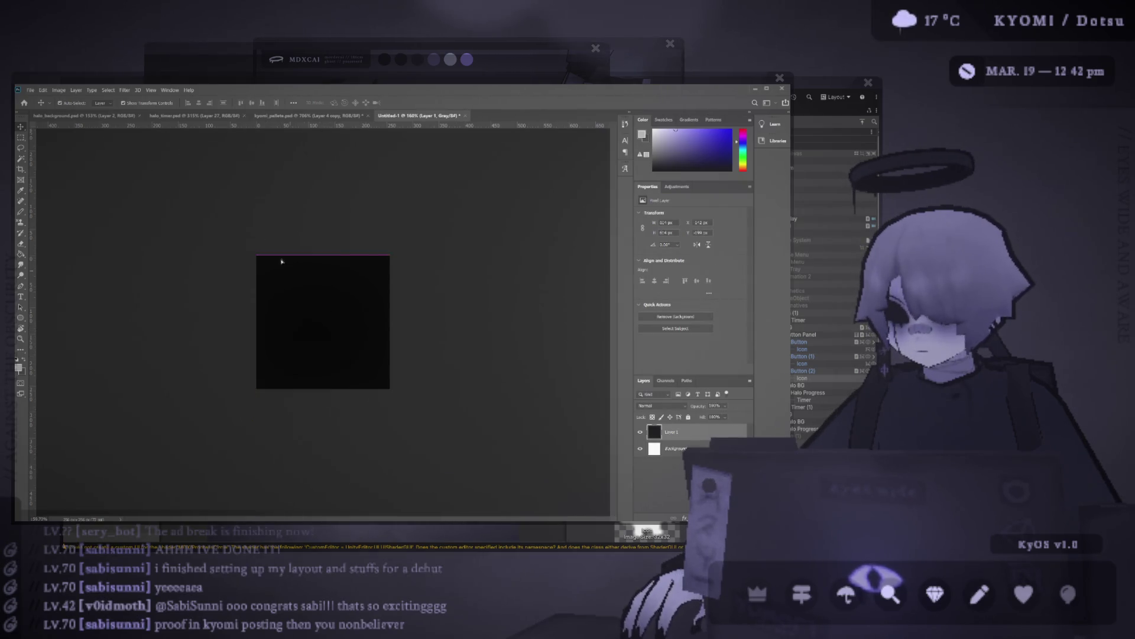
{"action": "key", "text": "ctrl+z"}
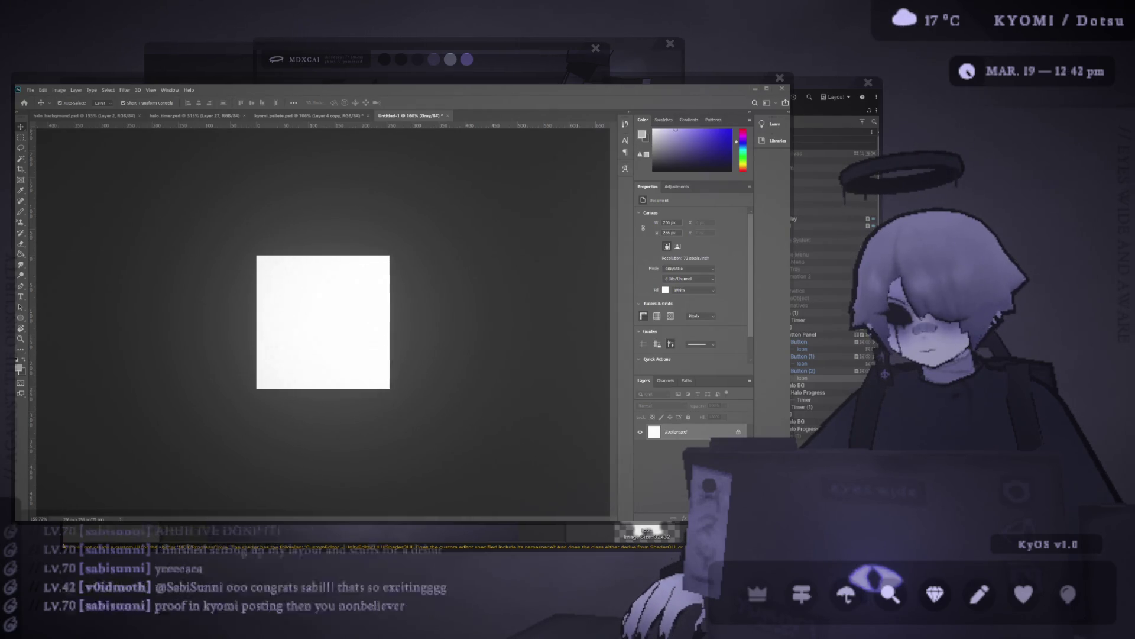
{"action": "mouse_move", "coordinate": [455, 169]}
{"action": "left_mouse_down"}
{"action": "mouse_move", "coordinate": [410, 115]}
{"action": "mouse_move", "coordinate": [383, 236]}
{"action": "mouse_move", "coordinate": [385, 291]}
{"action": "left_mouse_up"}
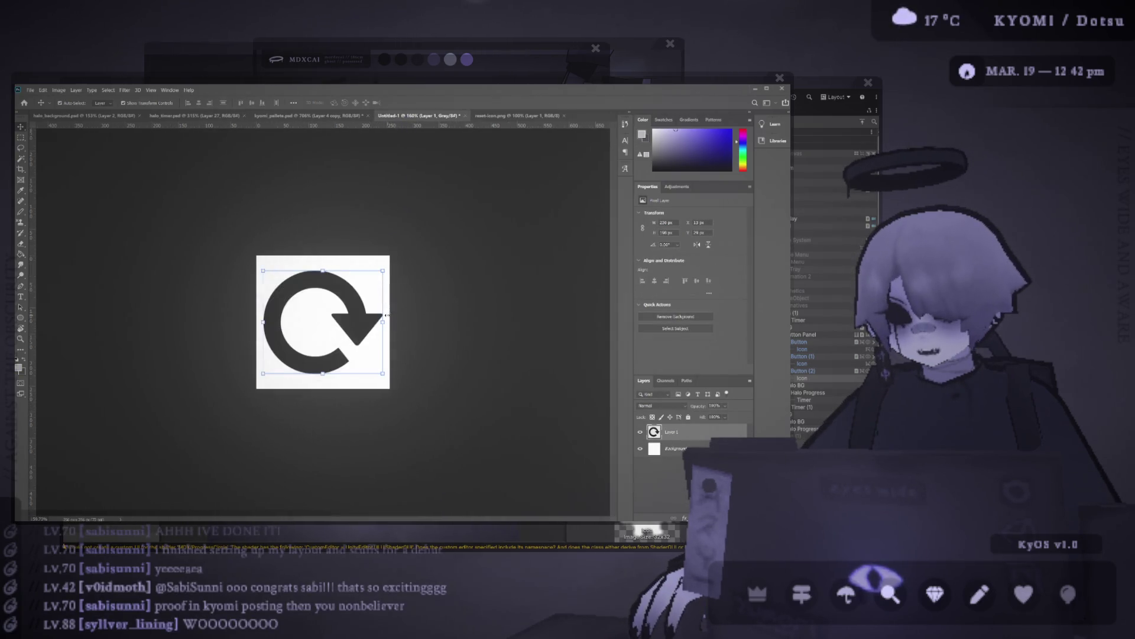
- Place the reset icon in Untitled-1 and hide the white Background layer
{"action": "key", "text": "ctrl+n"}
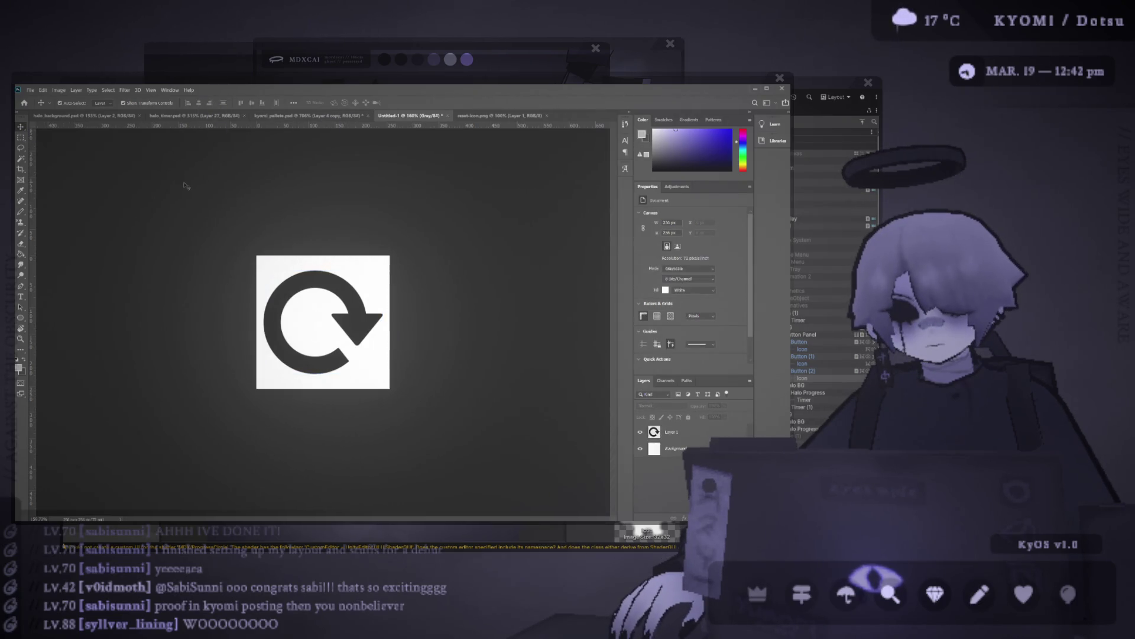
{"action": "key", "text": "ctrl+a"}
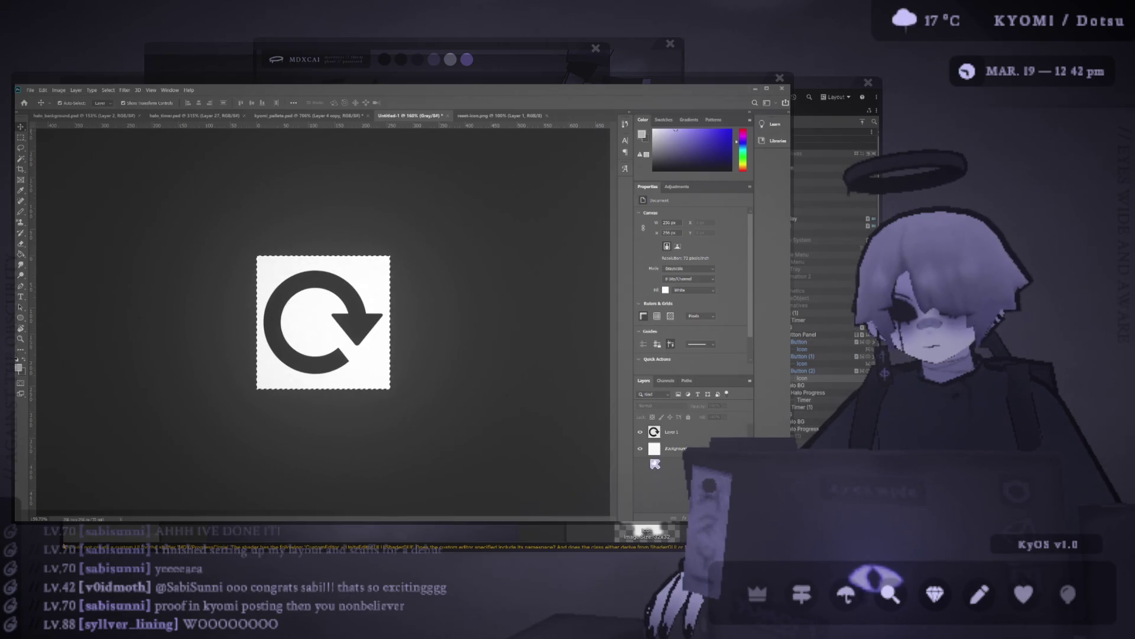
{"action": "left_click", "coordinate": [640, 448]}
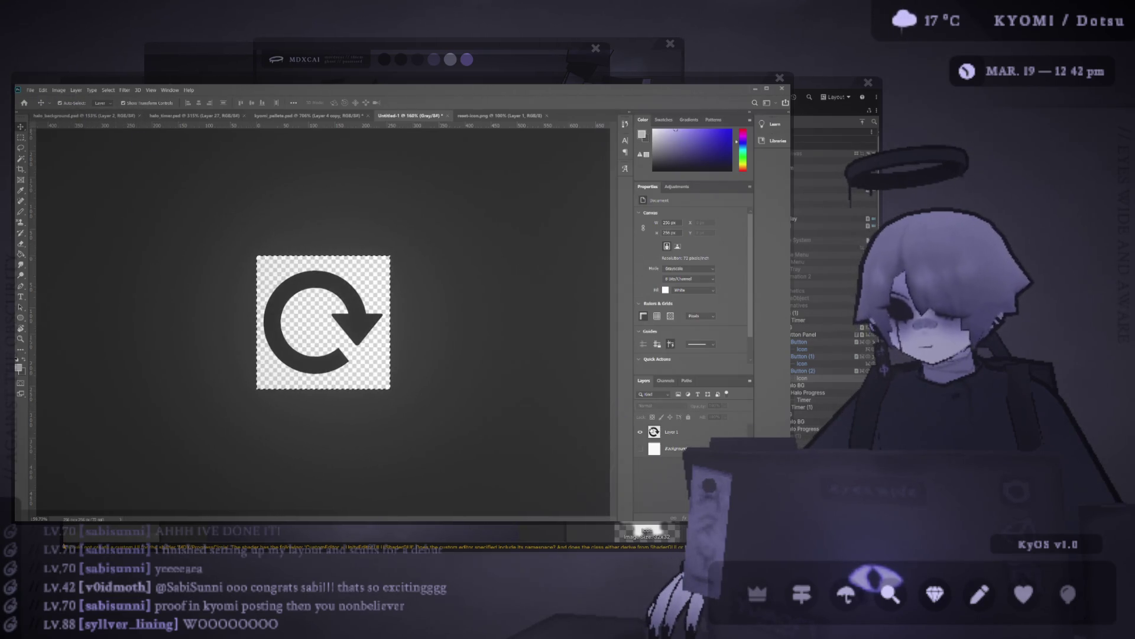
{"action": "left_click", "coordinate": [674, 432]}
{"action": "key", "text": "h"}
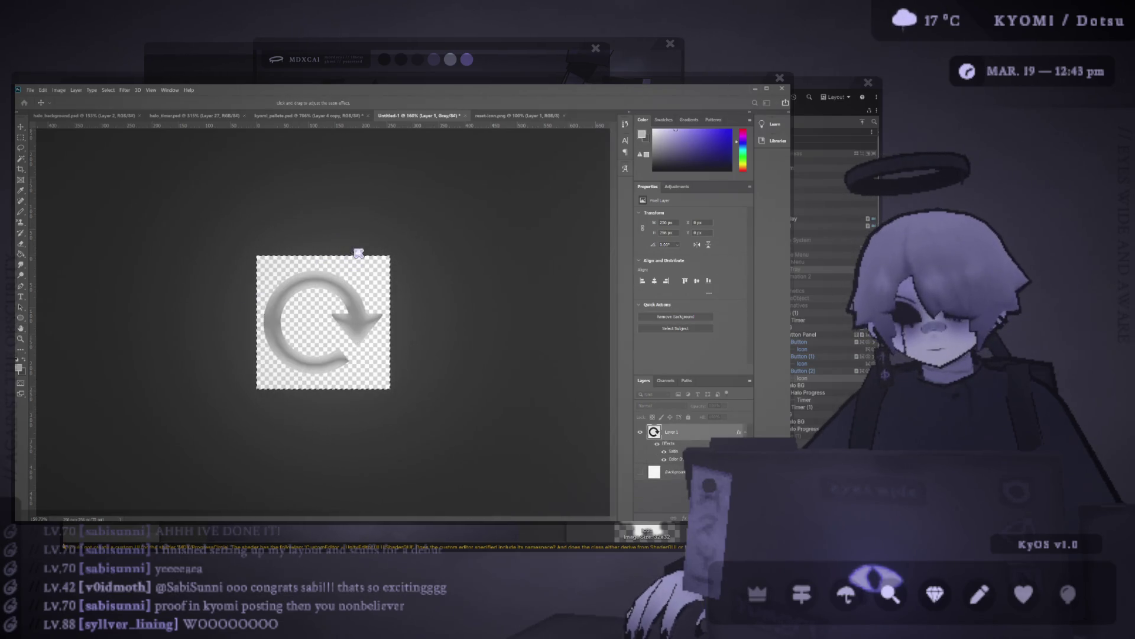
- Adjust the reset icon's Satin layer style, then turn the Satin effect off
{"action": "left_click_drag", "start_coordinate": [373, 231], "coordinate": [590, 352]}
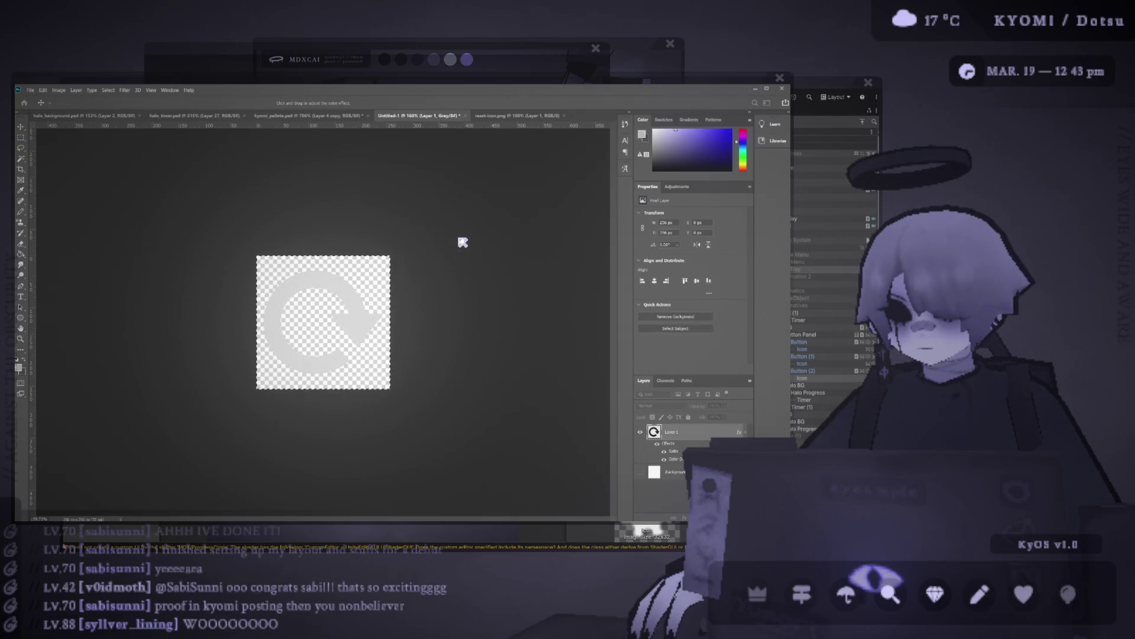
{"action": "key", "text": "Return"}
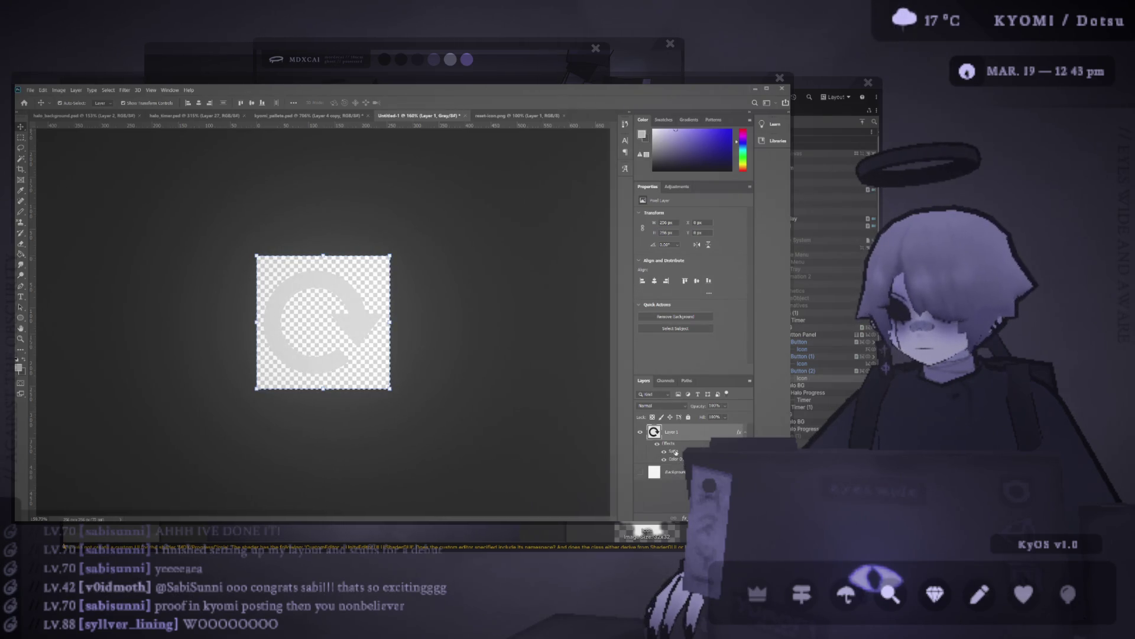
{"action": "double_click", "coordinate": [676, 452]}
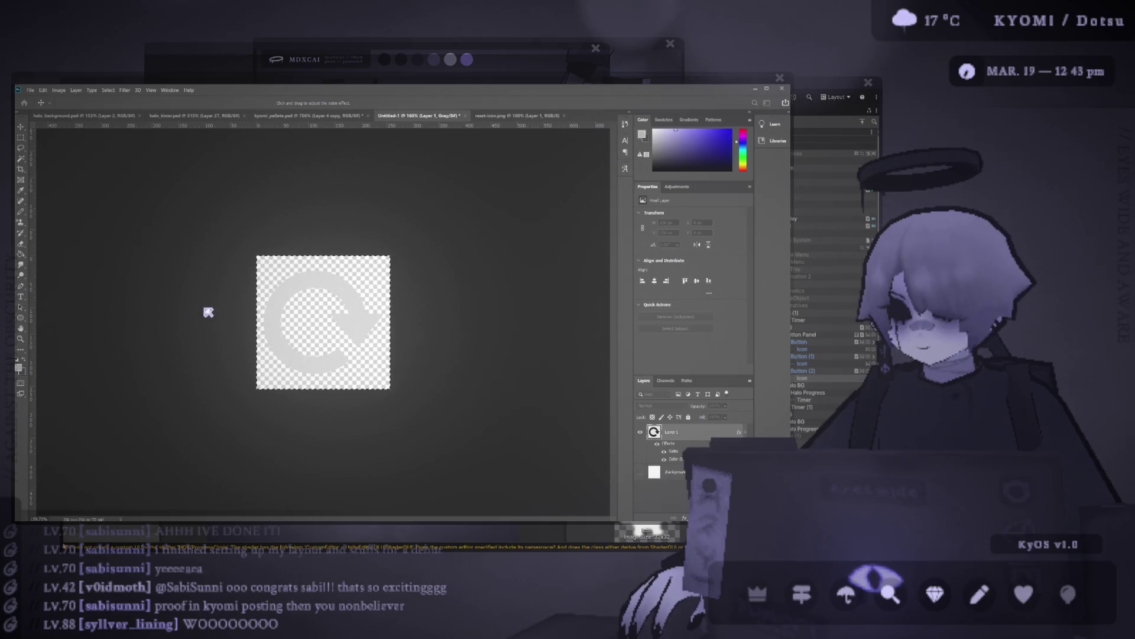
{"action": "key", "text": "Return"}
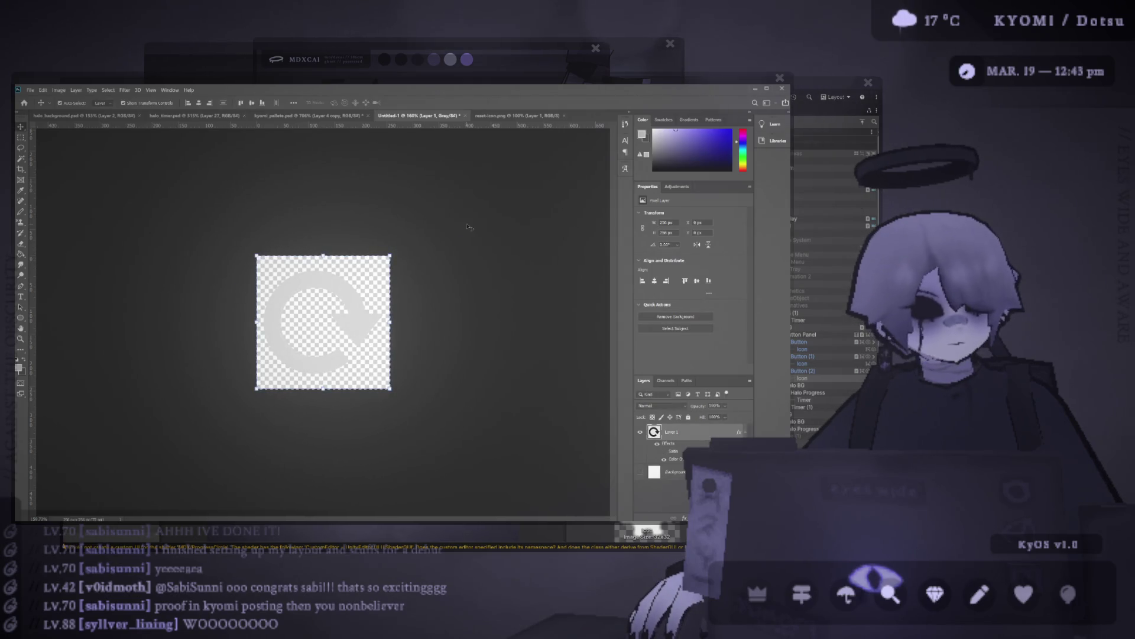
{"action": "left_click", "coordinate": [230, 219]}
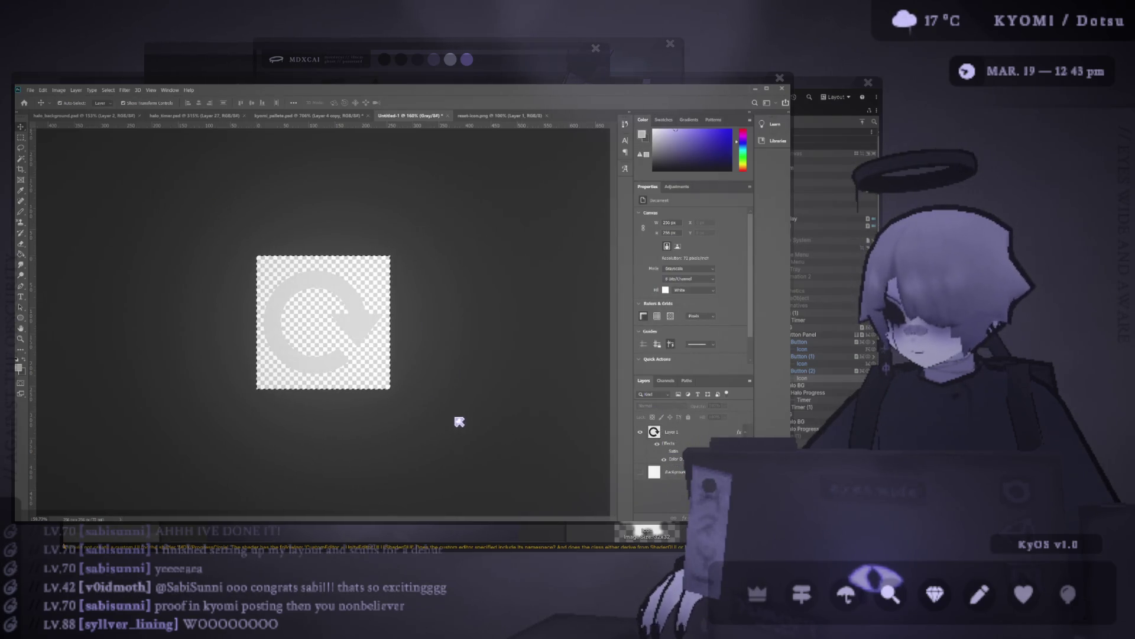
{"action": "left_click", "coordinate": [677, 453]}
{"action": "double_click", "coordinate": [676, 452]}
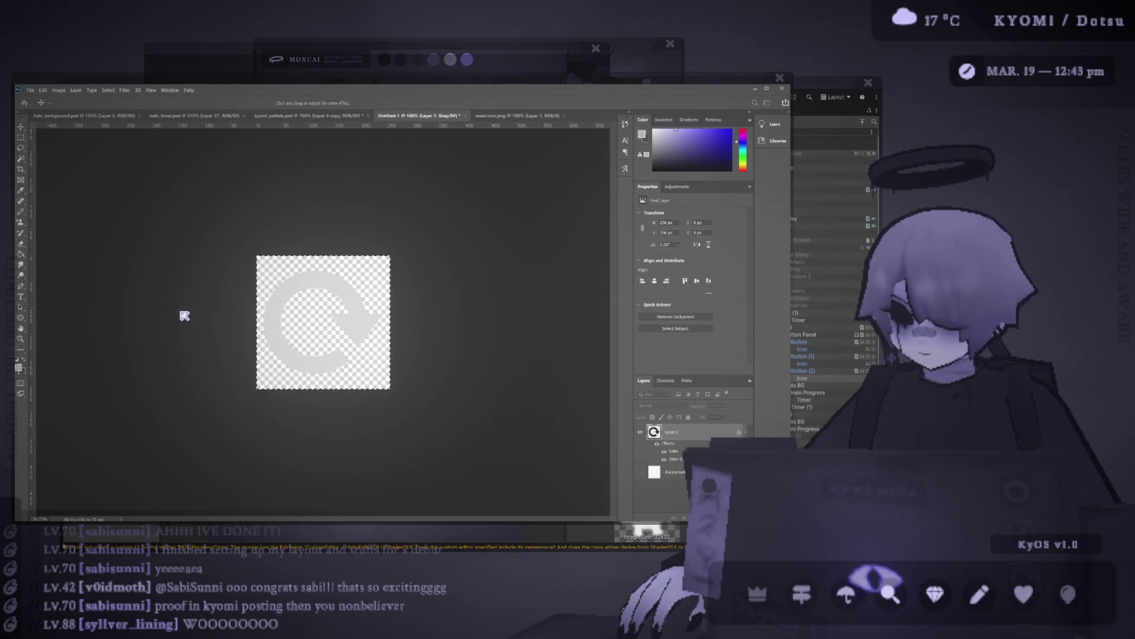
{"action": "key", "text": "Return"}
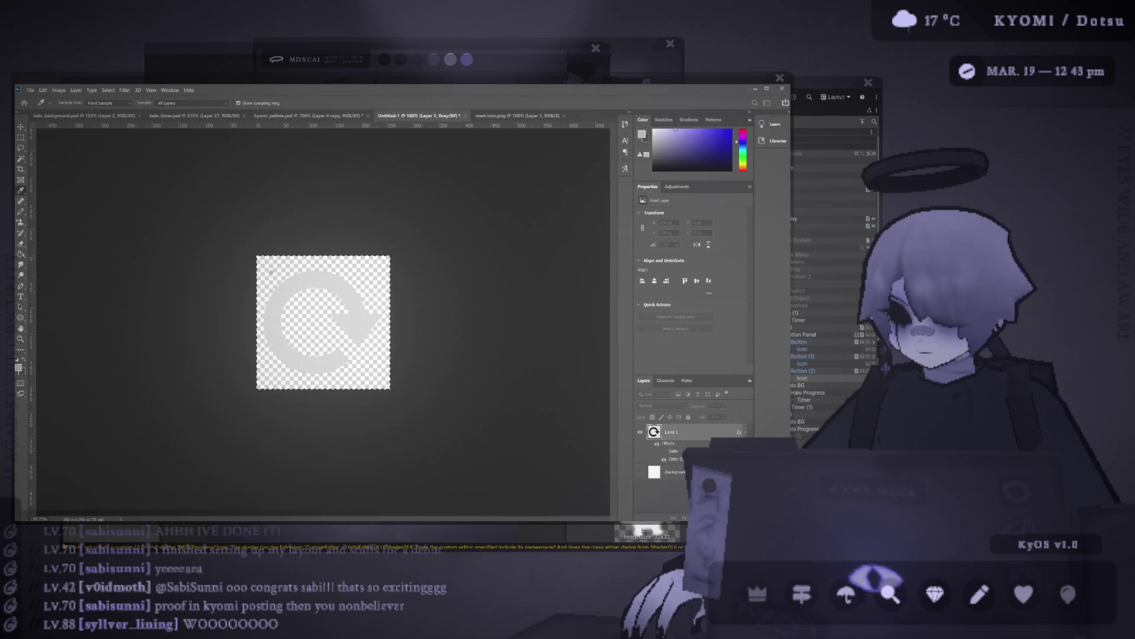
{"action": "key", "text": "v"}
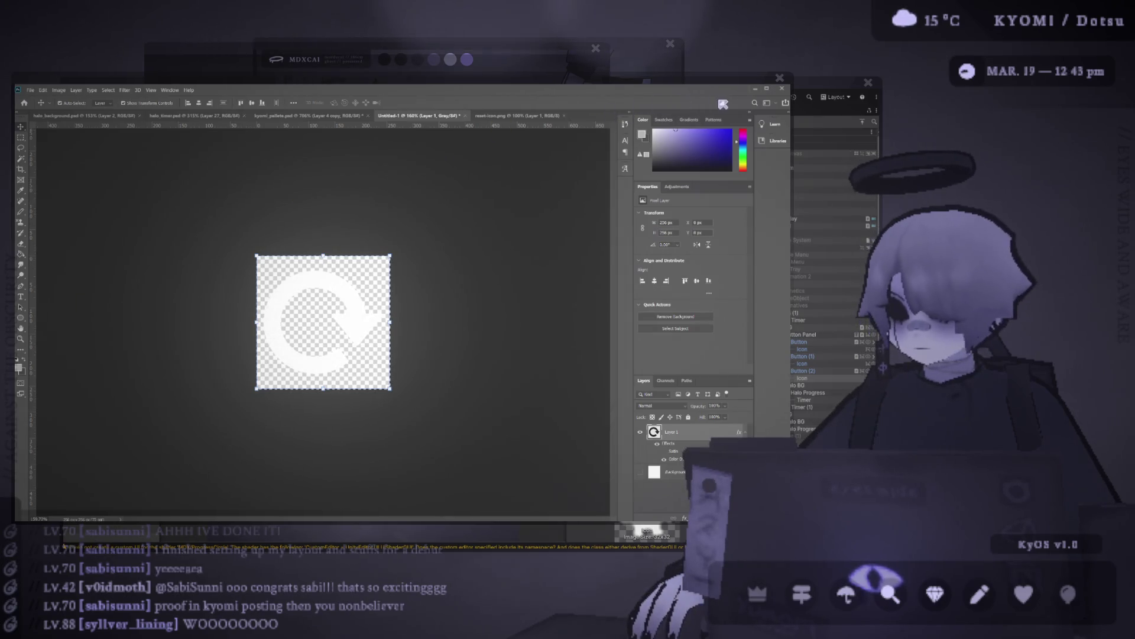
- Import icon_reset as a Sprite (2D and UI) with Point filtering and no compression
{"action": "left_click", "coordinate": [756, 91]}
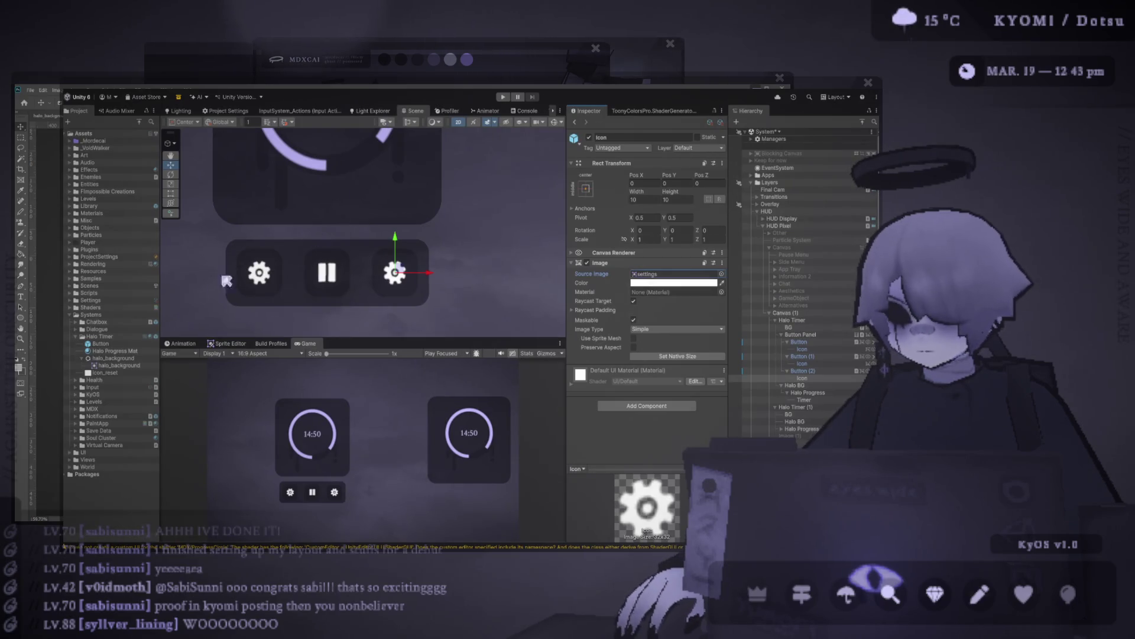
{"action": "left_click", "coordinate": [104, 372]}
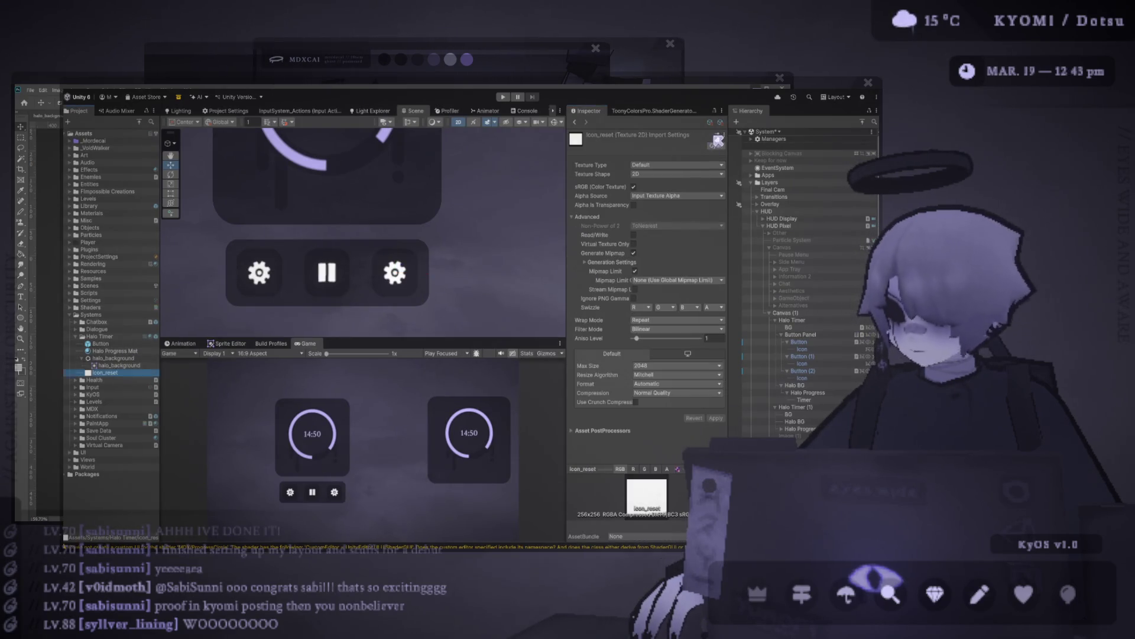
{"action": "left_click", "coordinate": [716, 145]}
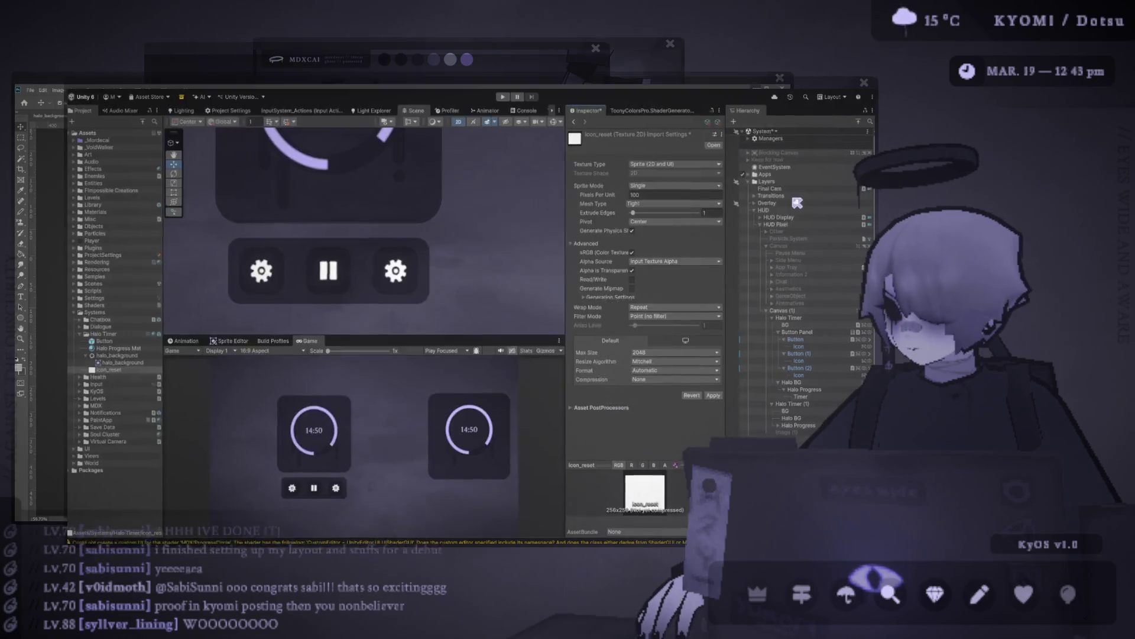
{"action": "left_click", "coordinate": [713, 395]}
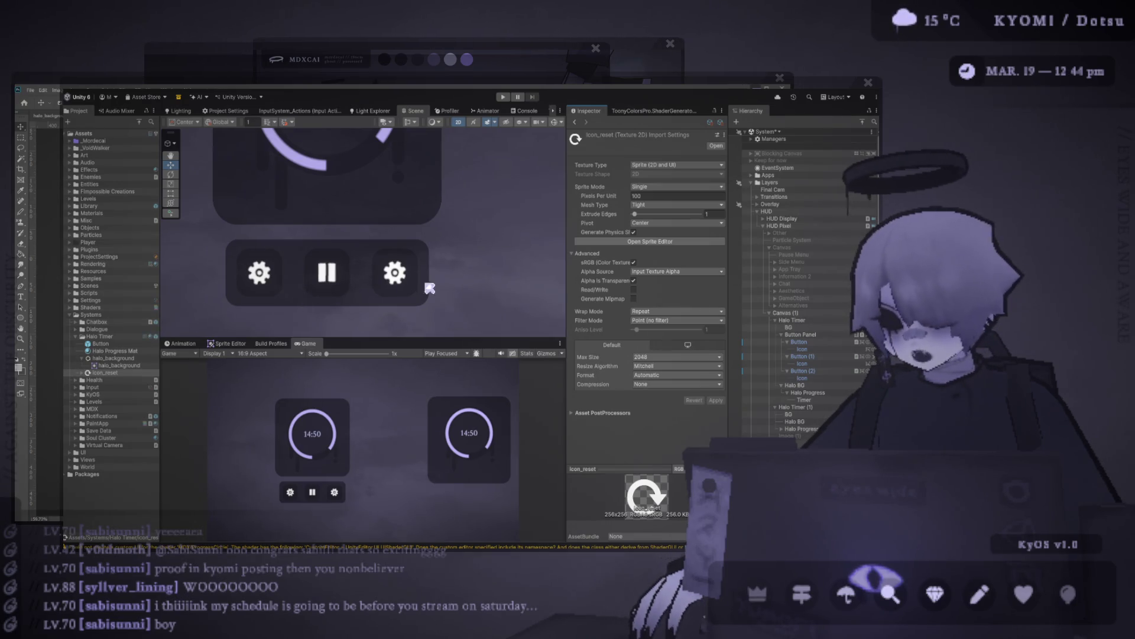
{"action": "left_click", "coordinate": [839, 379]}
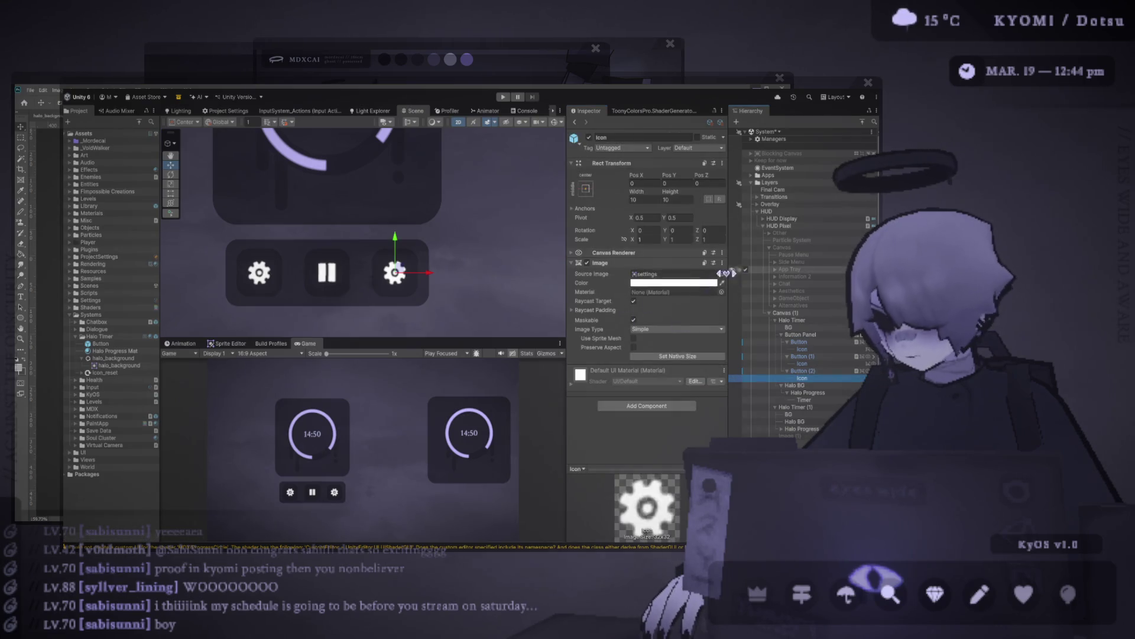
- Assign the icon_reset sprite to the third button's Icon image
{"action": "mouse_move", "coordinate": [136, 376]}
{"action": "left_mouse_down"}
{"action": "mouse_move", "coordinate": [638, 294]}
{"action": "mouse_move", "coordinate": [658, 279]}
{"action": "left_mouse_up"}
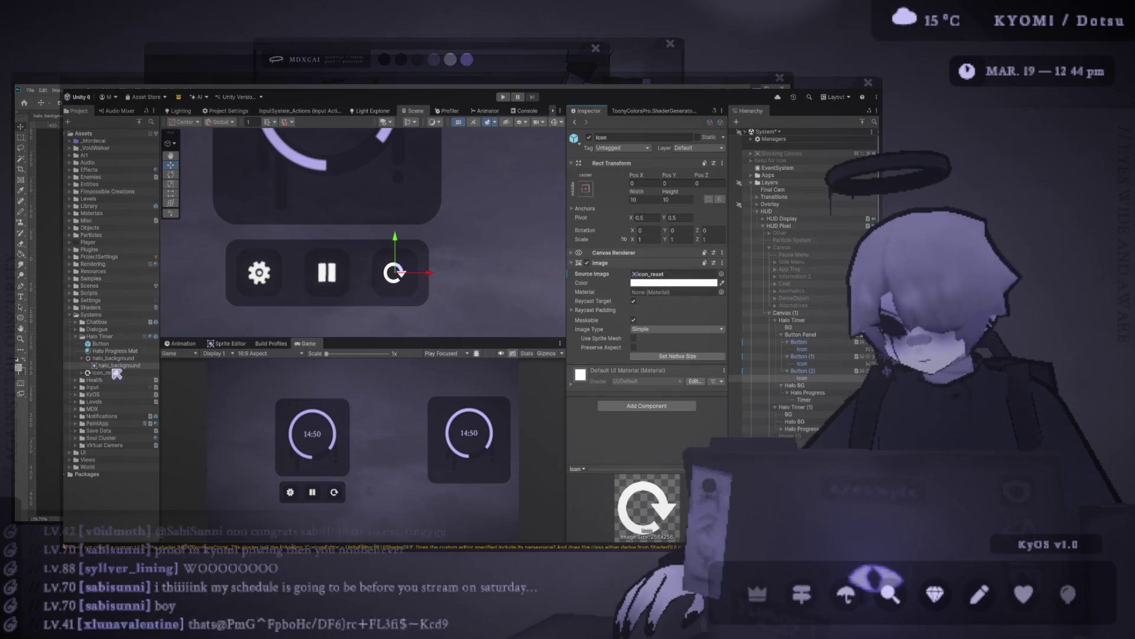
{"action": "double_click", "coordinate": [651, 274]}
{"action": "left_click", "coordinate": [716, 145]}
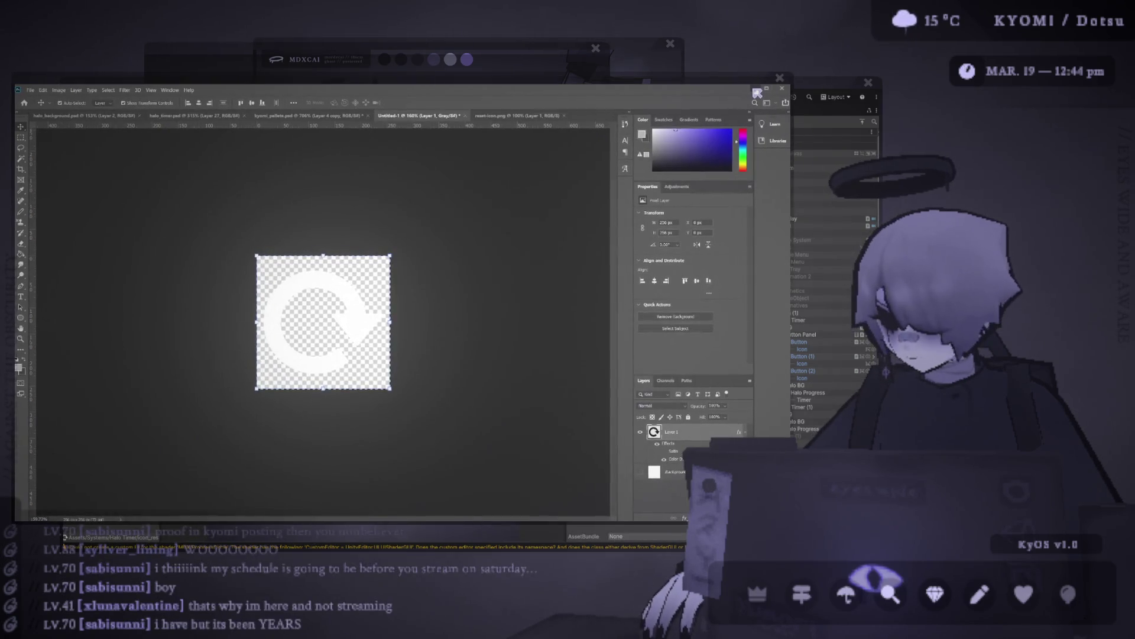
{"action": "key", "text": "alt+Tab"}
- Switch icon_reset's filtering to Bilinear and apply, then inspect the settings button's icon
{"action": "left_click", "coordinate": [674, 320]}
{"action": "left_click", "coordinate": [674, 331]}
{"action": "left_click", "coordinate": [717, 401]}
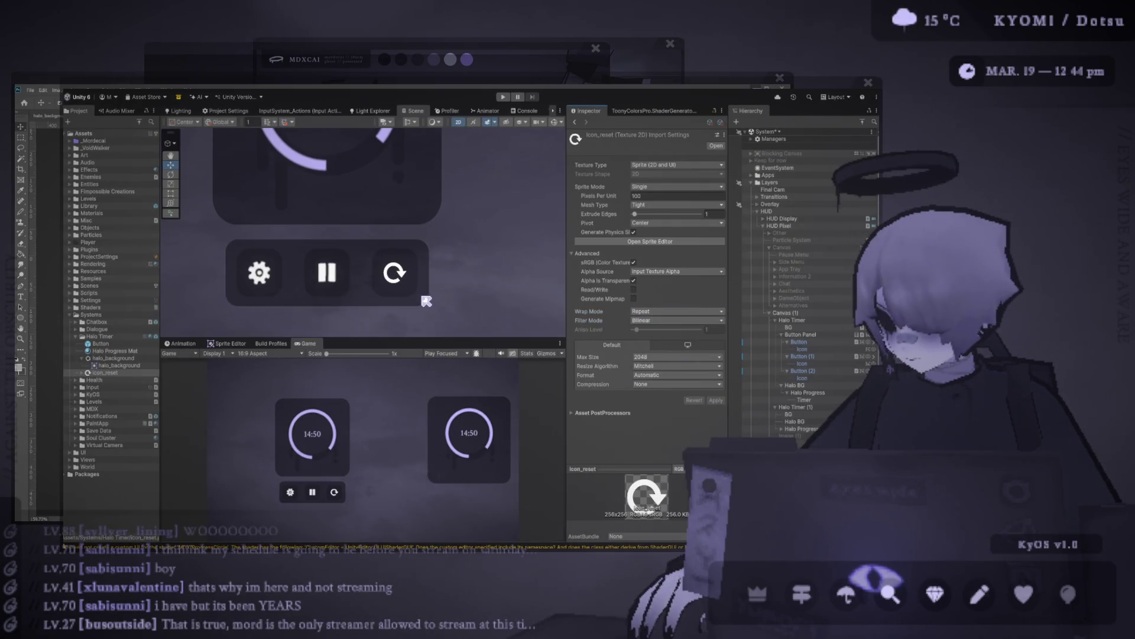
{"action": "scroll", "coordinate": [426, 299], "scroll_direction": "up", "scroll_amount": 6}
{"action": "left_click_drag", "start_coordinate": [306, 265], "coordinate": [543, 246]}
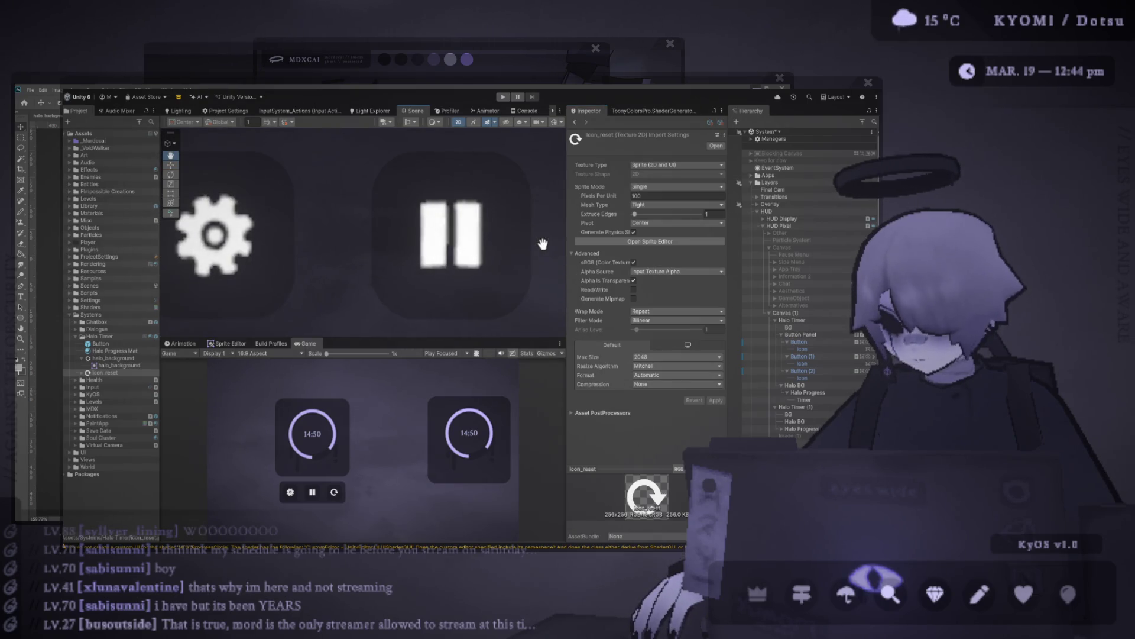
{"action": "left_click", "coordinate": [811, 349]}
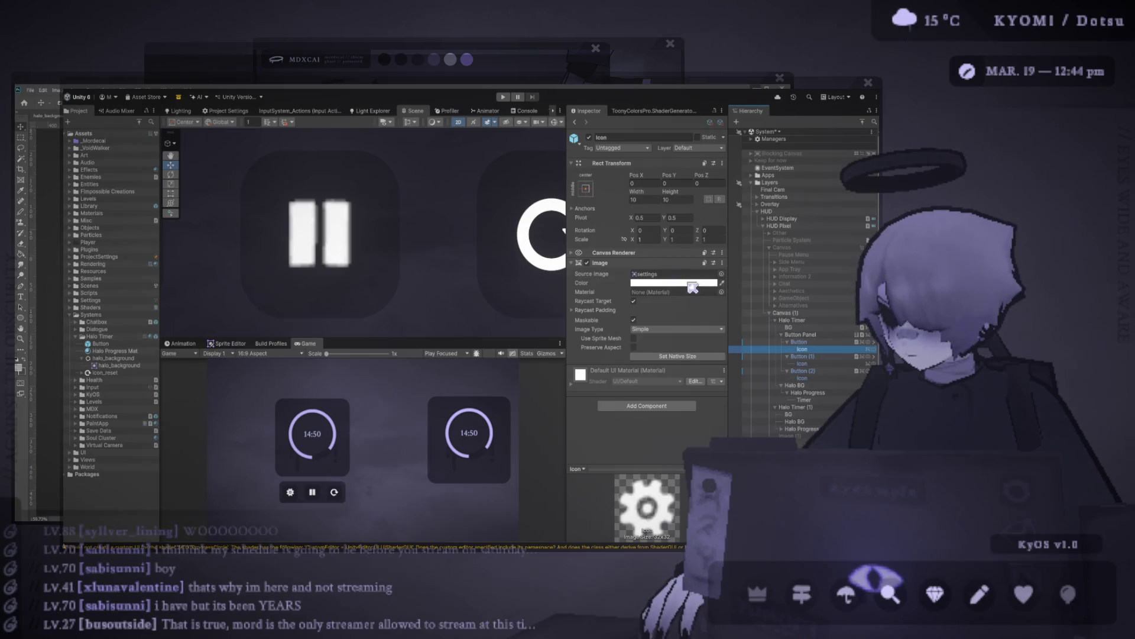
- Set the settings icon texture's Max Size to 256 and apply it
{"action": "left_click", "coordinate": [662, 274]}
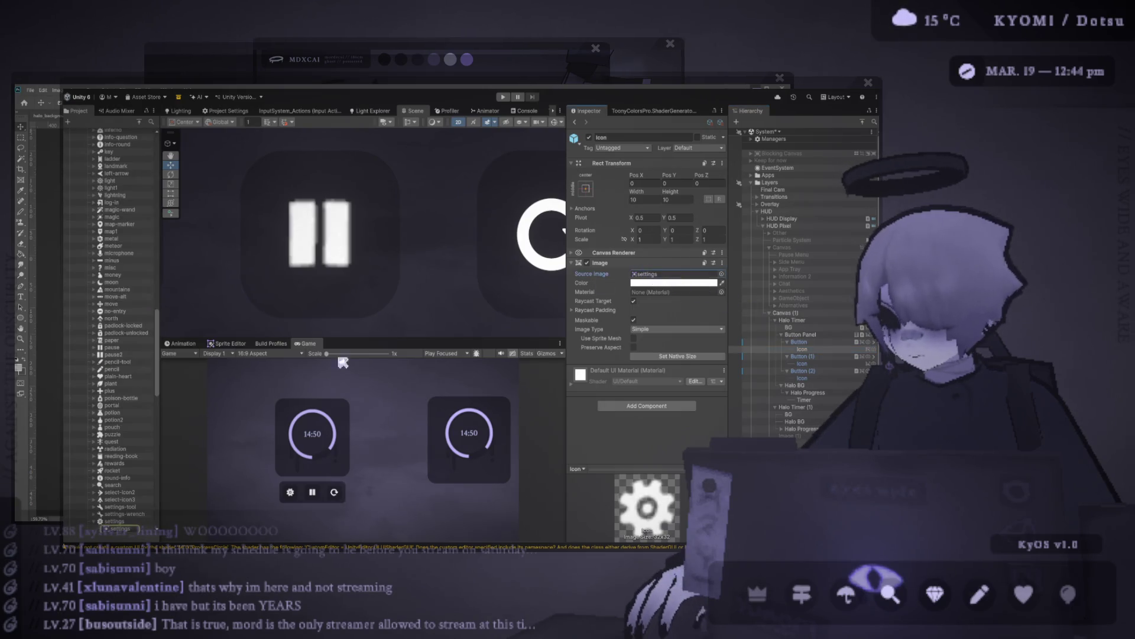
{"action": "left_click", "coordinate": [127, 523]}
{"action": "left_click", "coordinate": [662, 359]}
{"action": "left_click", "coordinate": [674, 377]}
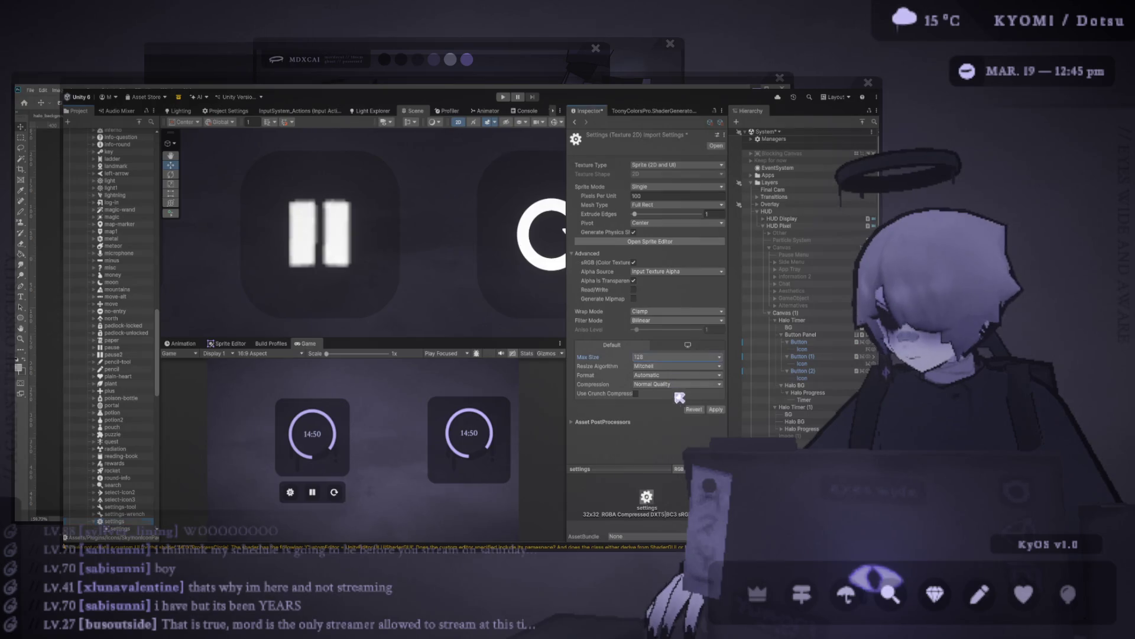
{"action": "left_click", "coordinate": [669, 359]}
{"action": "left_click", "coordinate": [672, 368]}
{"action": "left_click", "coordinate": [715, 410]}
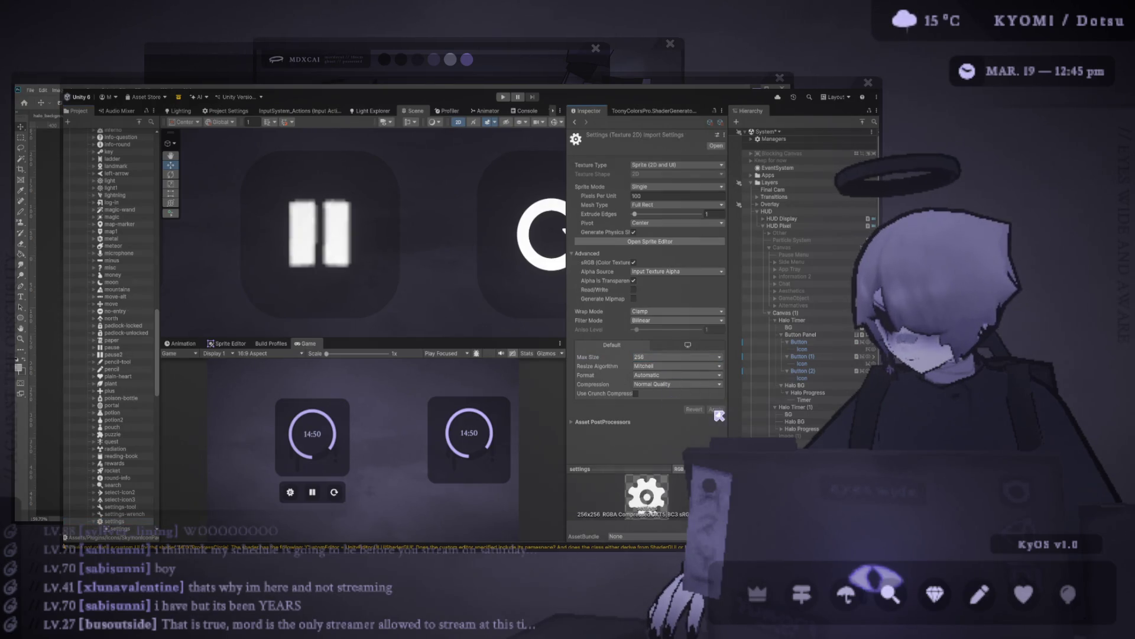
{"action": "scroll", "coordinate": [391, 275], "scroll_direction": "down", "scroll_amount": 2}
- Set the pause icon texture's Max Size to 256, apply, and switch to Photoshop
{"action": "left_click", "coordinate": [437, 245]}
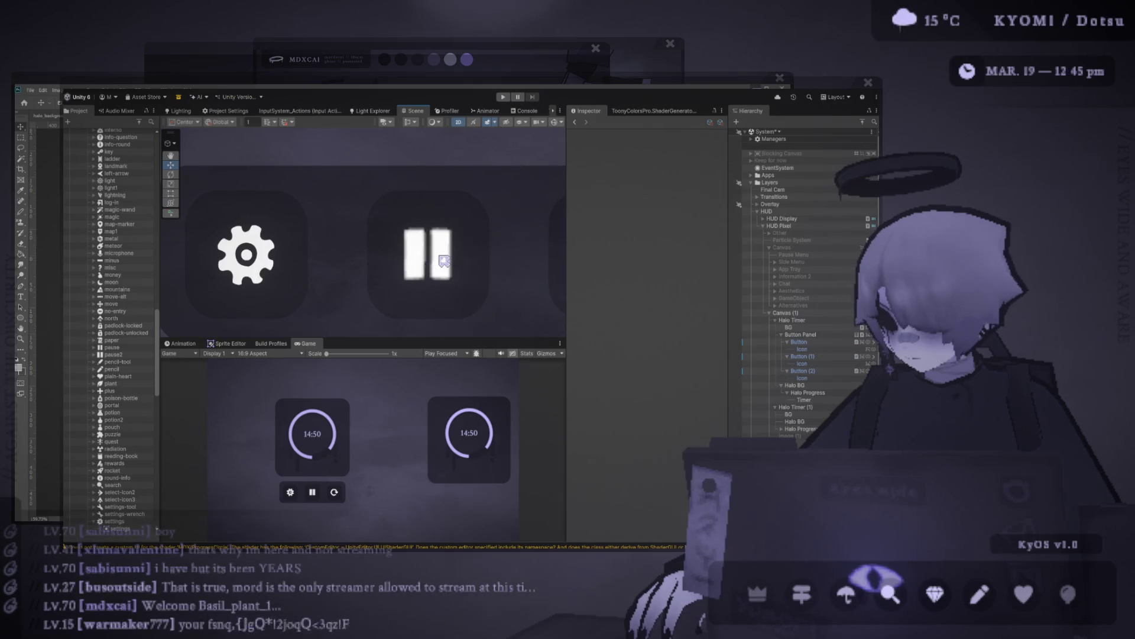
{"action": "left_click", "coordinate": [810, 363]}
{"action": "left_click", "coordinate": [656, 274]}
{"action": "double_click", "coordinate": [651, 274]}
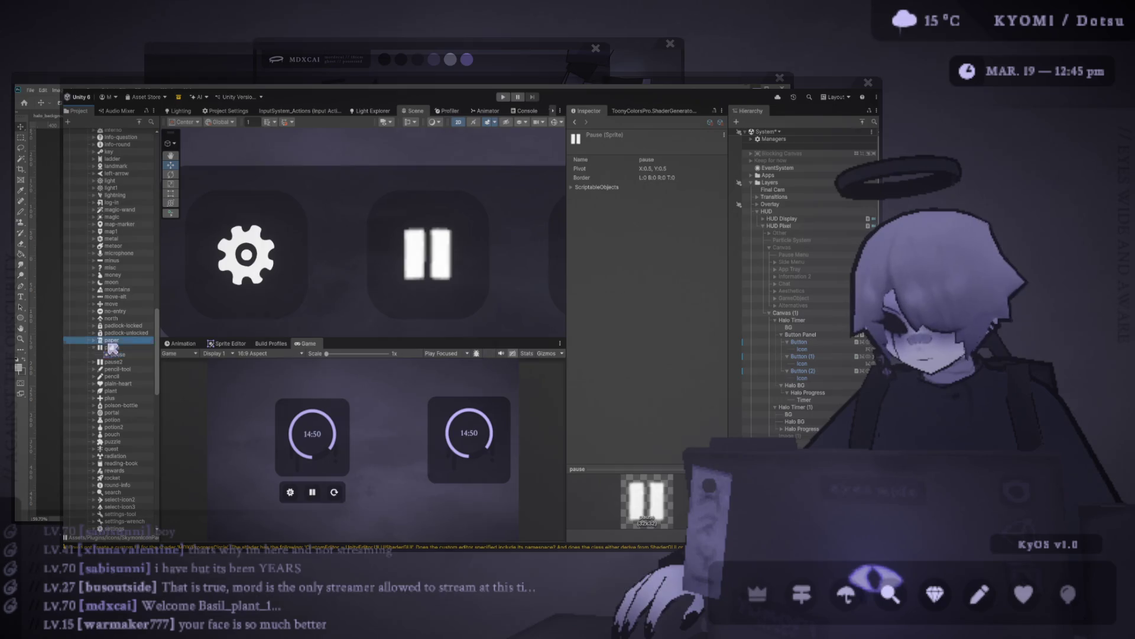
{"action": "left_click", "coordinate": [674, 357]}
{"action": "left_click", "coordinate": [671, 402]}
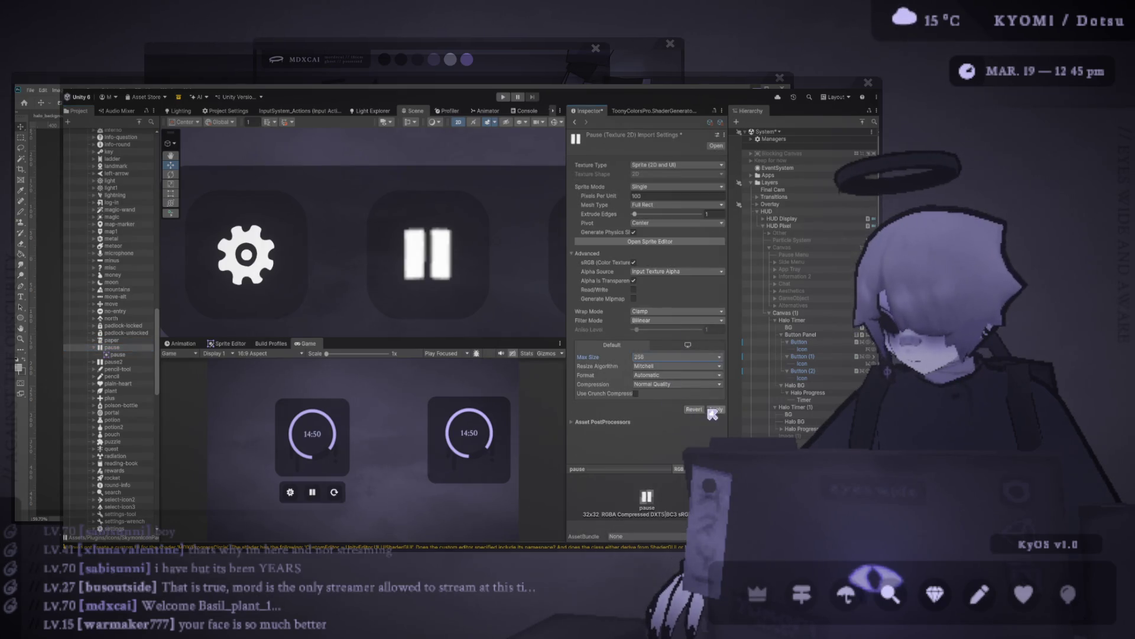
{"action": "left_click", "coordinate": [716, 409]}
{"action": "scroll", "coordinate": [455, 313], "scroll_direction": "down", "scroll_amount": 3}
{"action": "scroll", "coordinate": [296, 292], "scroll_direction": "down", "scroll_amount": 5}
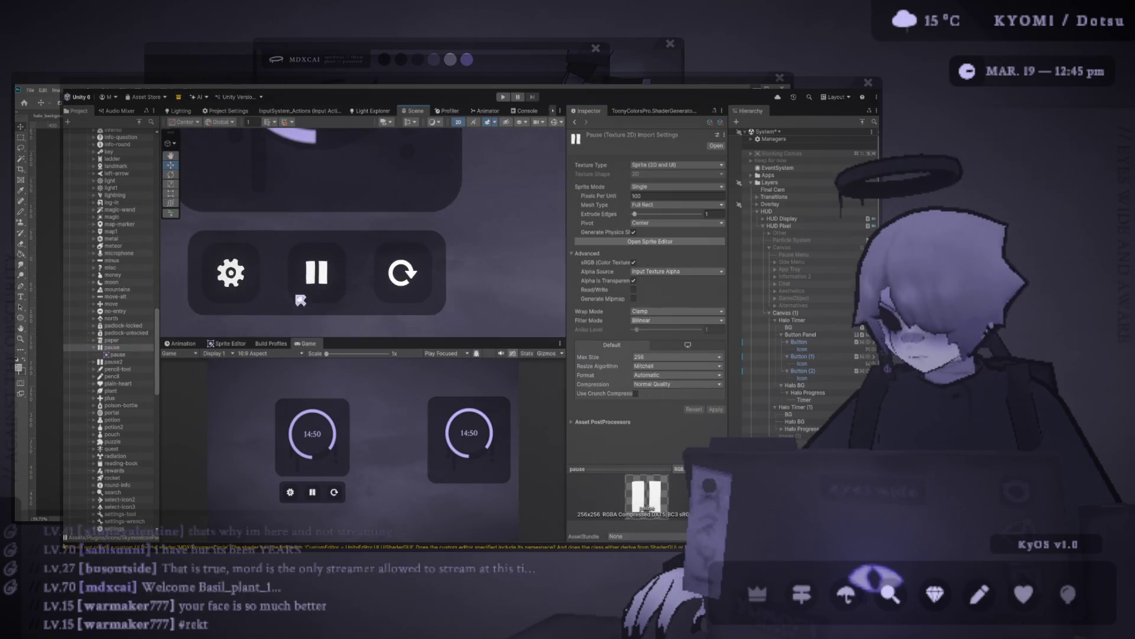
{"action": "scroll", "coordinate": [362, 305], "scroll_direction": "down", "scroll_amount": 5}
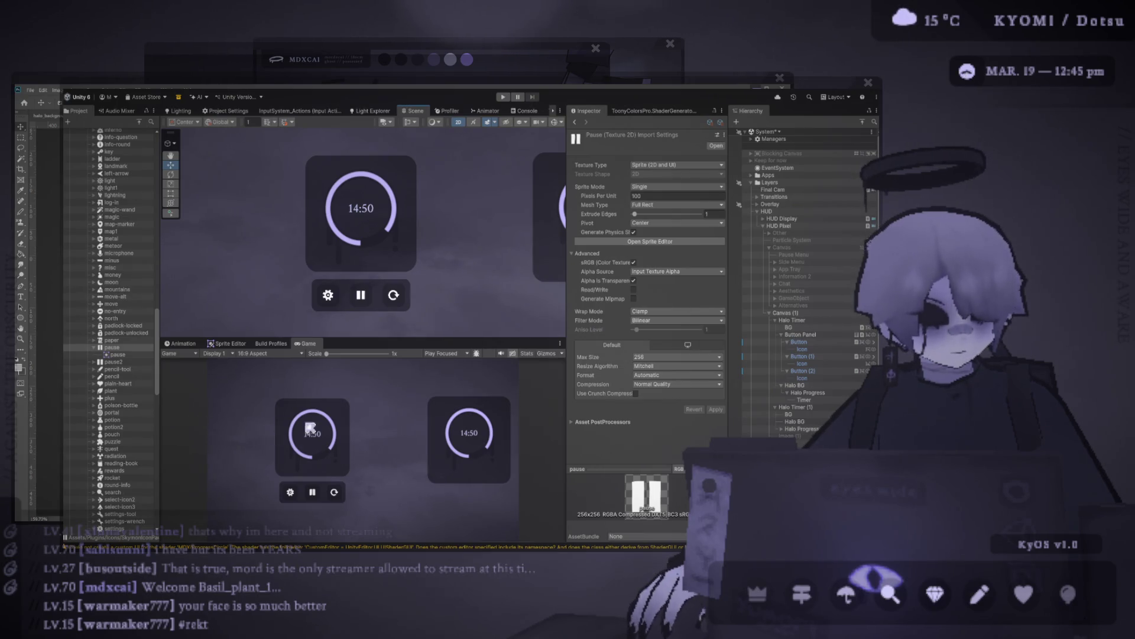
{"action": "key", "text": "alt+Tab"}
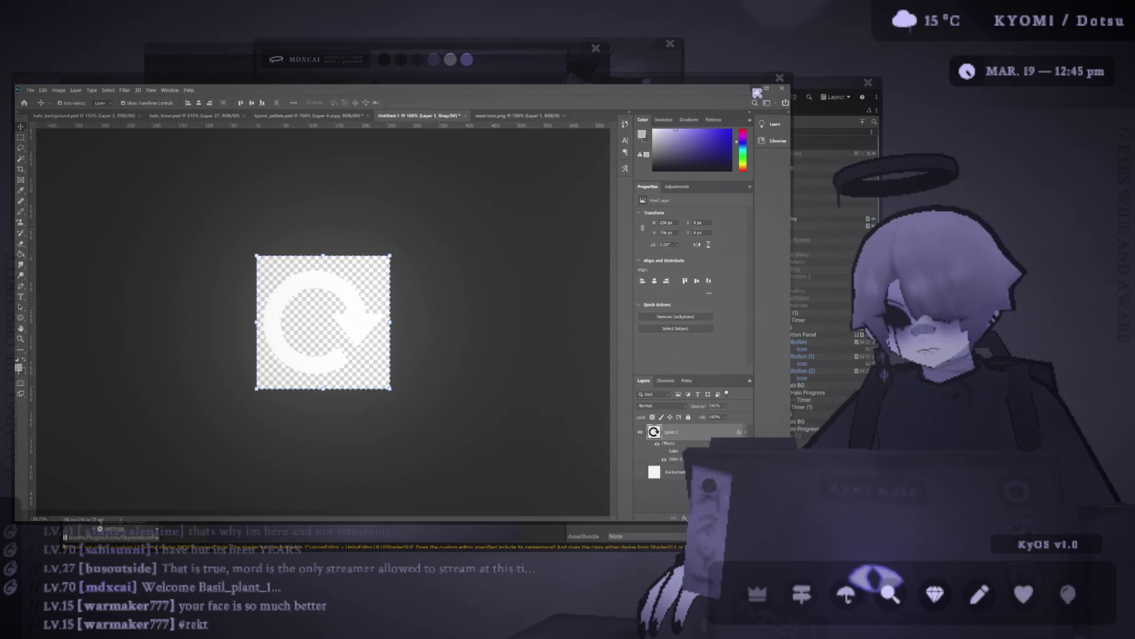
- Close the Photoshop window to return to Unity and clear the selection
{"action": "left_click", "coordinate": [780, 79]}
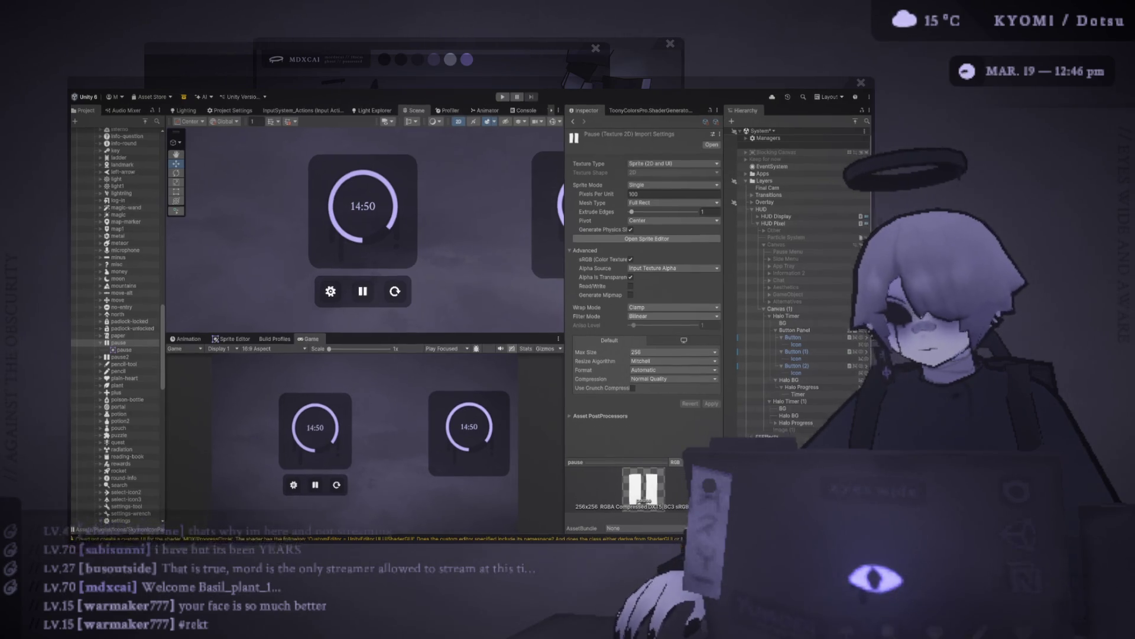
{"action": "scroll", "coordinate": [451, 246], "scroll_direction": "up", "scroll_amount": 2}
{"action": "left_click", "coordinate": [451, 246]}
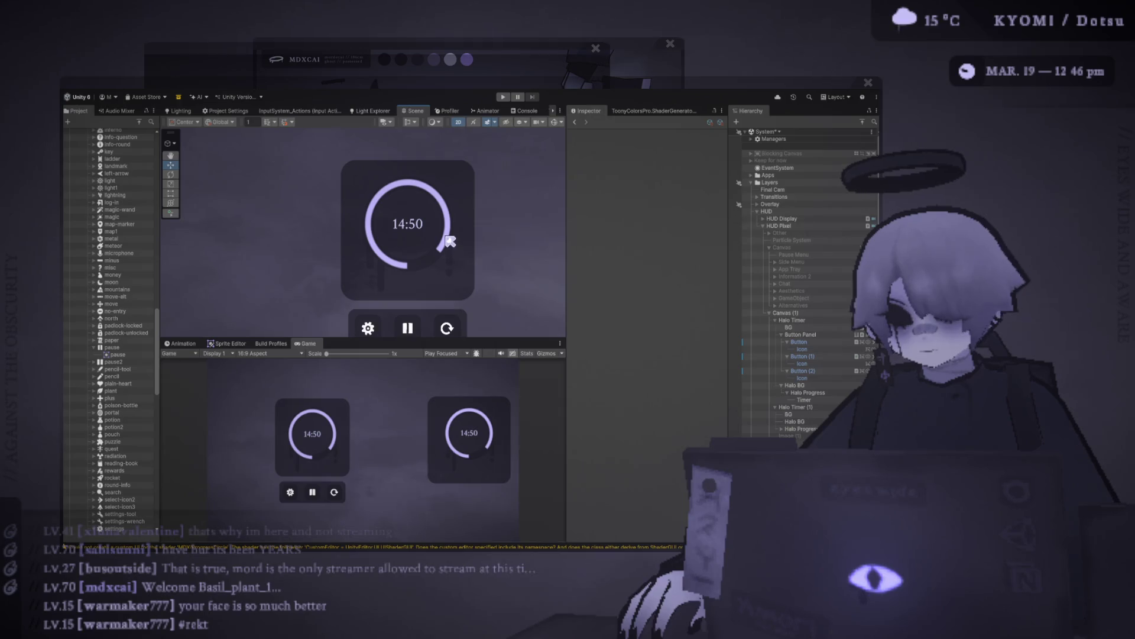
- Open Halo Progress Mat from Halo Progress and lower Inner Radius to 0.244
{"action": "left_click", "coordinate": [826, 400]}
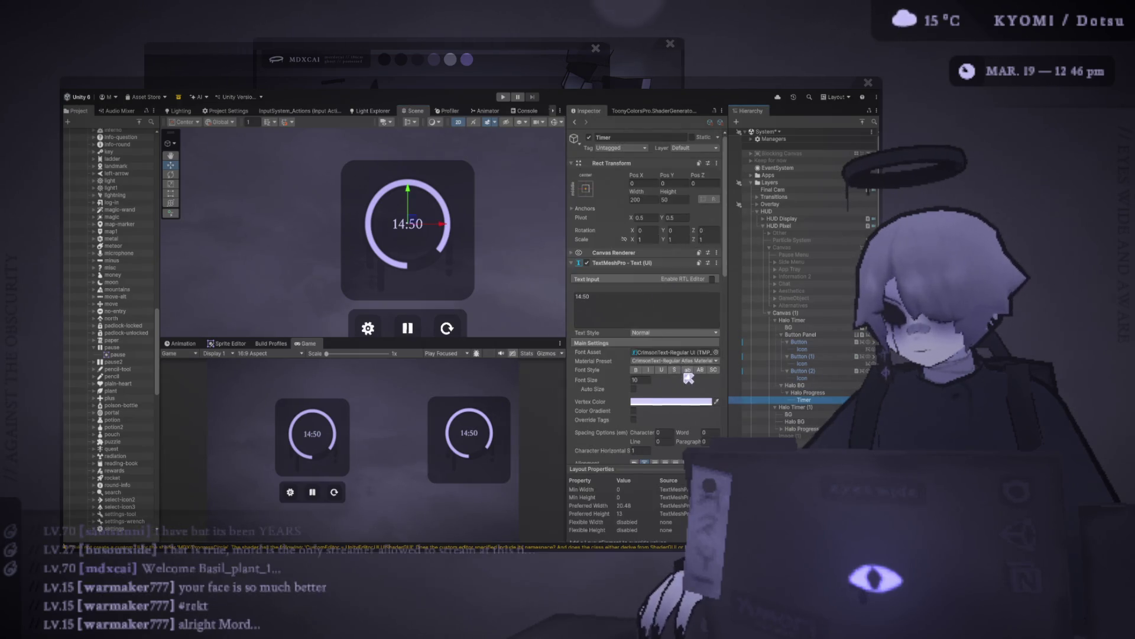
{"action": "left_click", "coordinate": [839, 394]}
{"action": "left_click", "coordinate": [660, 292]}
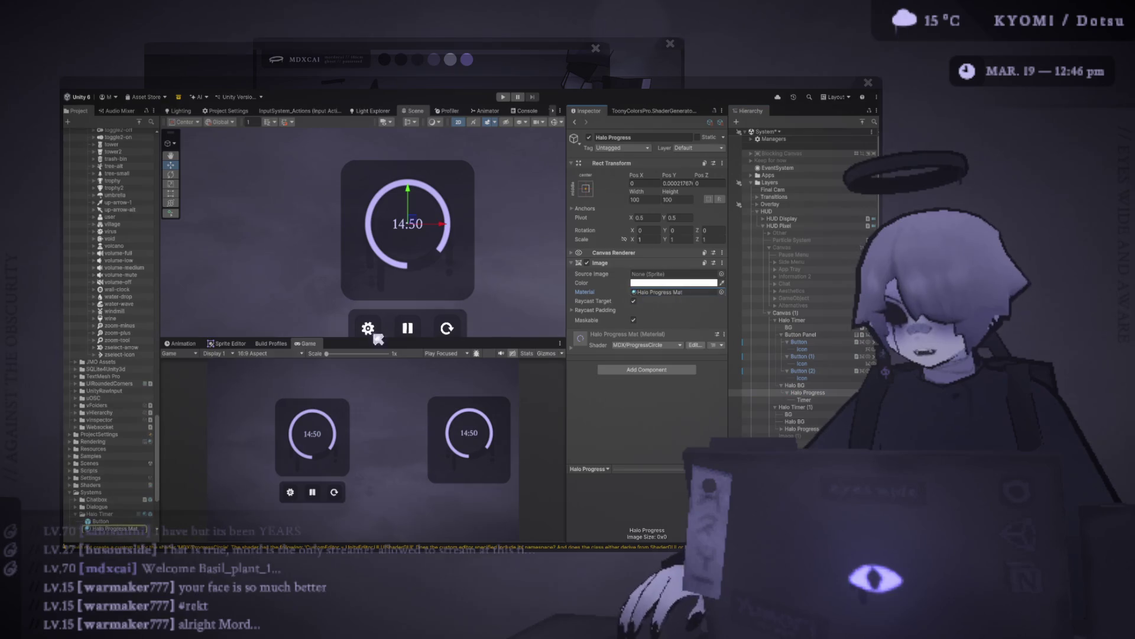
{"action": "left_click", "coordinate": [140, 530]}
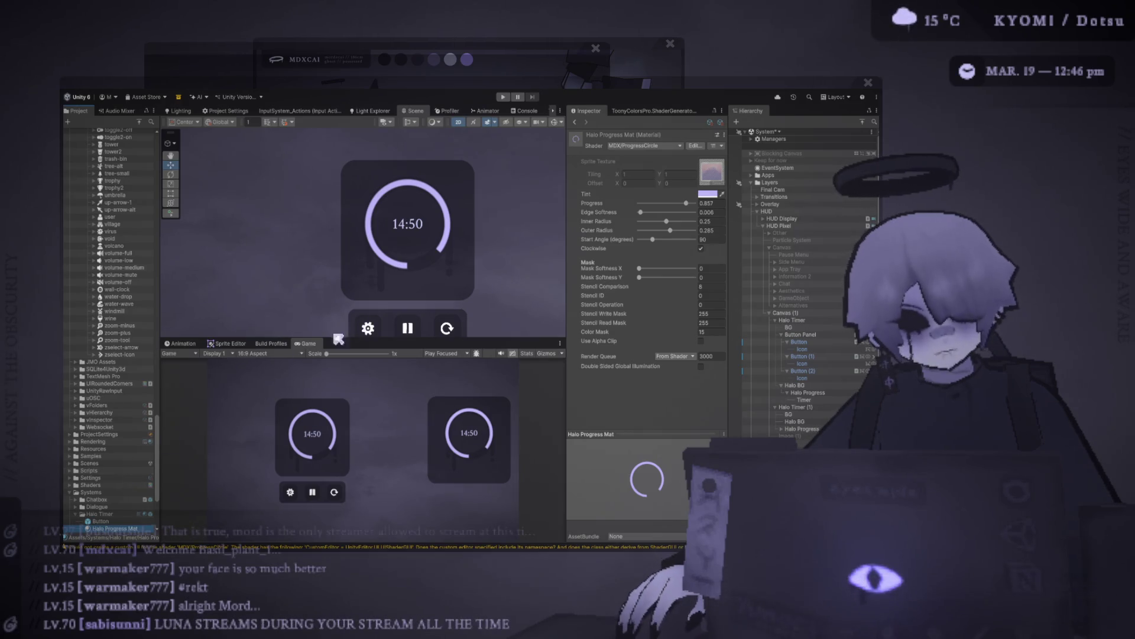
{"action": "left_click_drag", "start_coordinate": [664, 222], "coordinate": [666, 221]}
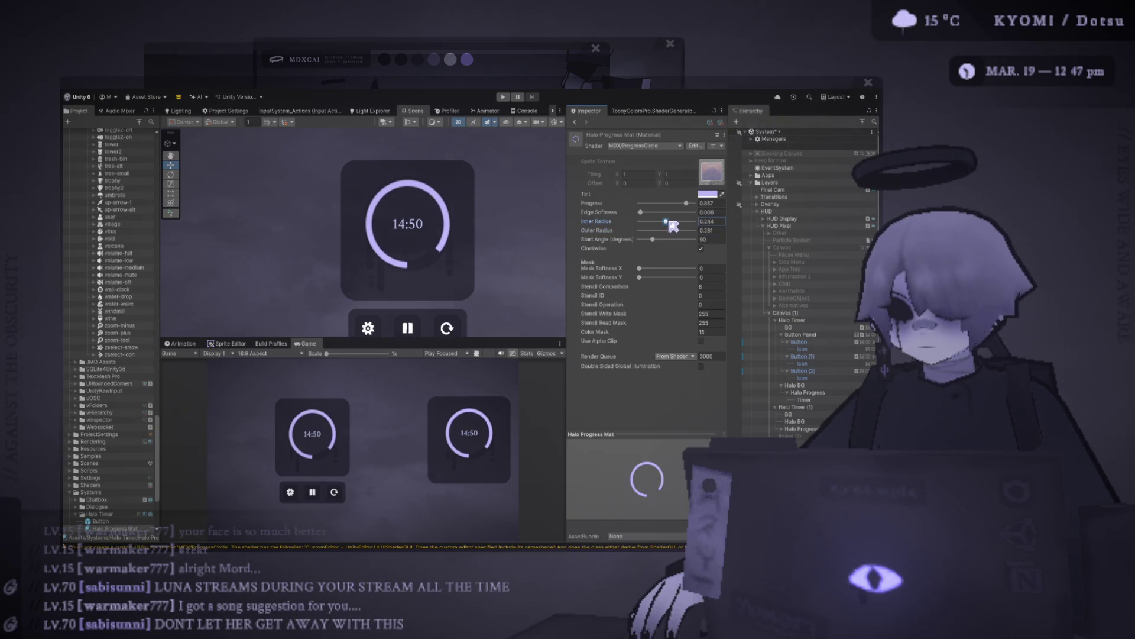
{"action": "scroll", "coordinate": [466, 264], "scroll_direction": "up", "scroll_amount": 3}
- Fine-tune Halo Progress Mat to Inner Radius 0.244 and Outer Radius 0.29
{"action": "scroll", "coordinate": [466, 265], "scroll_direction": "up", "scroll_amount": 5}
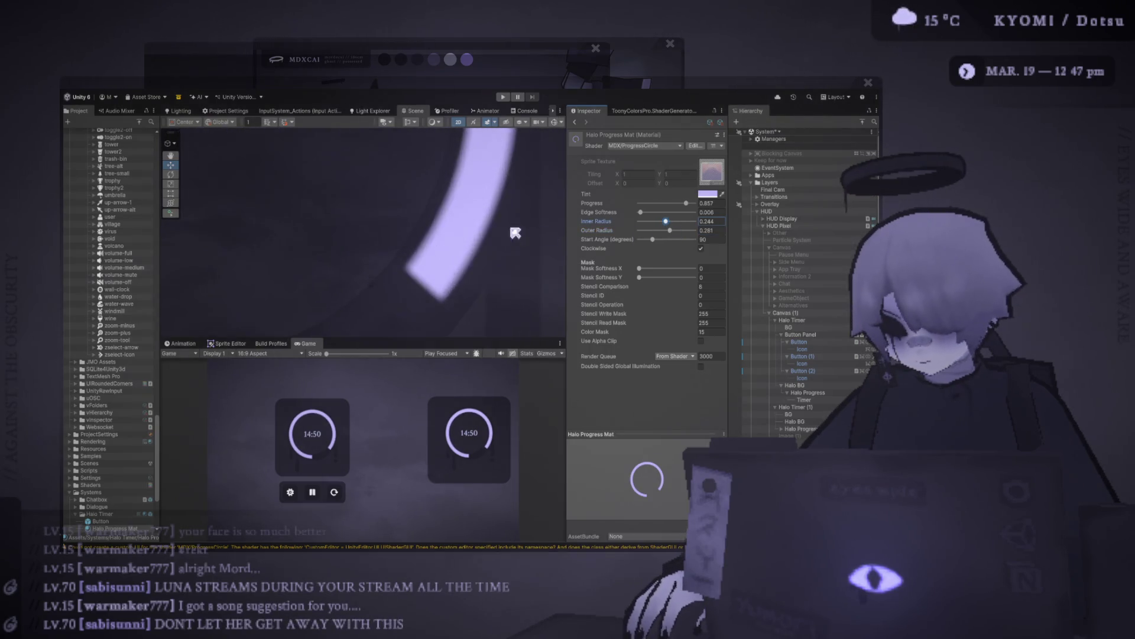
{"action": "left_click_drag", "start_coordinate": [667, 223], "coordinate": [671, 230]}
{"action": "scroll", "coordinate": [475, 298], "scroll_direction": "down", "scroll_amount": 8}
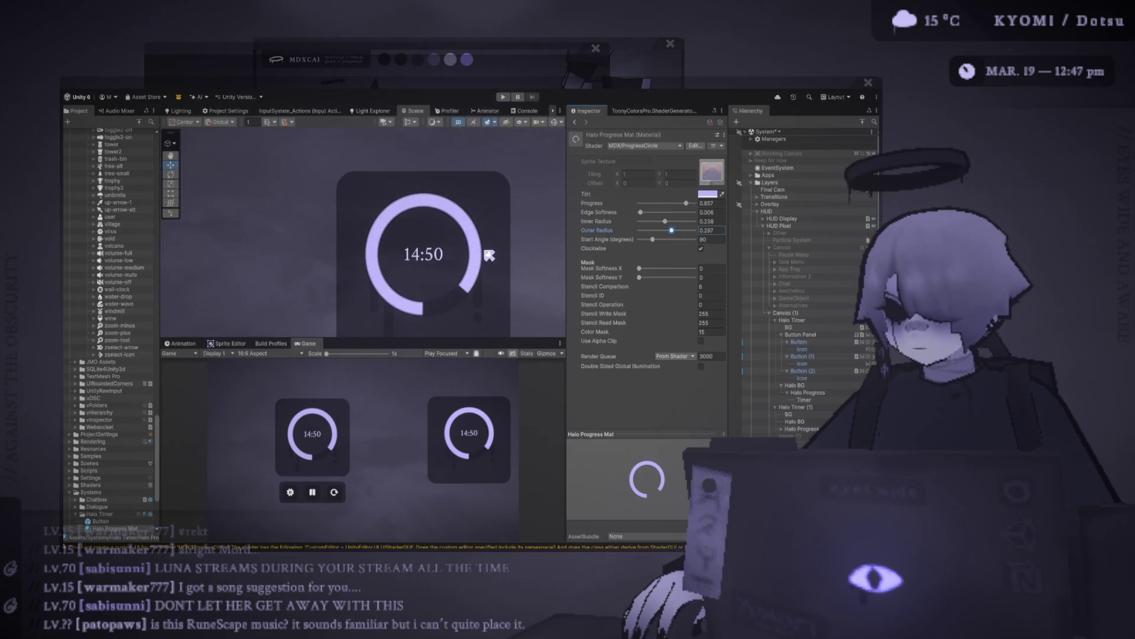
{"action": "scroll", "coordinate": [389, 264], "scroll_direction": "up", "scroll_amount": 3}
{"action": "scroll", "coordinate": [451, 271], "scroll_direction": "up", "scroll_amount": 5}
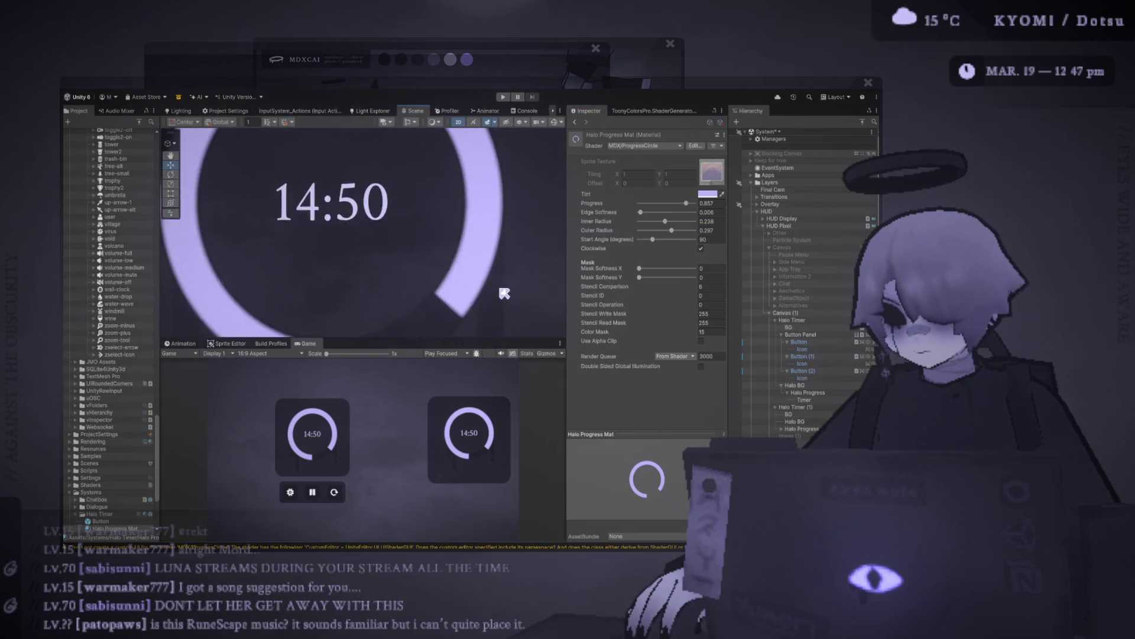
{"action": "mouse_move", "coordinate": [670, 232]}
{"action": "left_mouse_down"}
{"action": "mouse_move", "coordinate": [667, 223]}
{"action": "mouse_move", "coordinate": [673, 231]}
{"action": "left_mouse_up"}
{"action": "scroll", "coordinate": [456, 284], "scroll_direction": "down", "scroll_amount": 5}
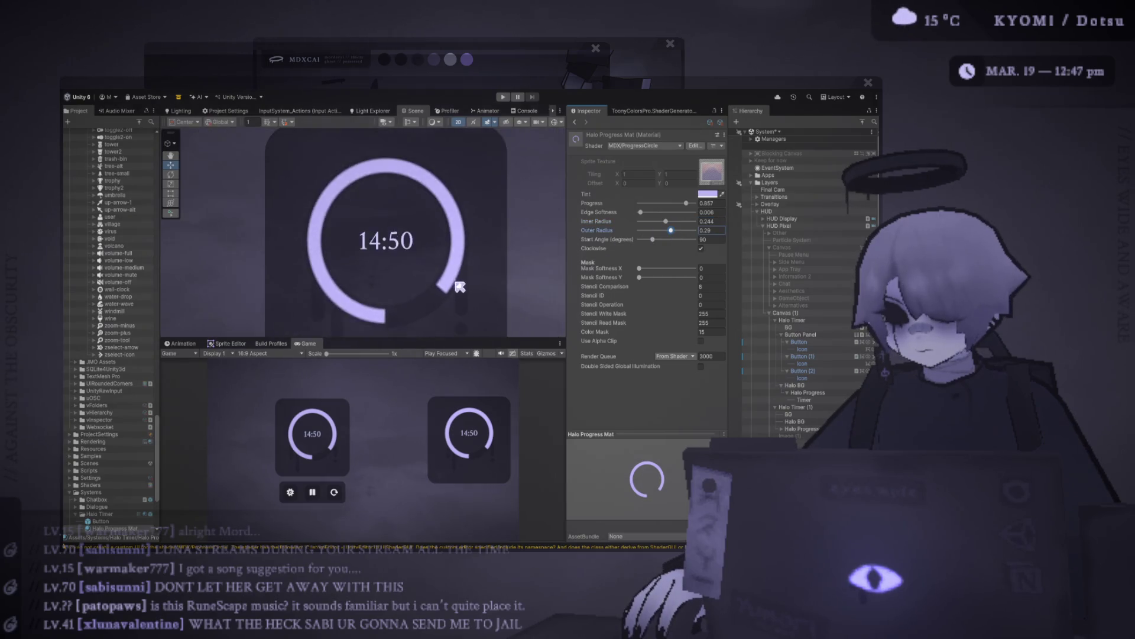
{"action": "scroll", "coordinate": [448, 266], "scroll_direction": "down", "scroll_amount": 3}
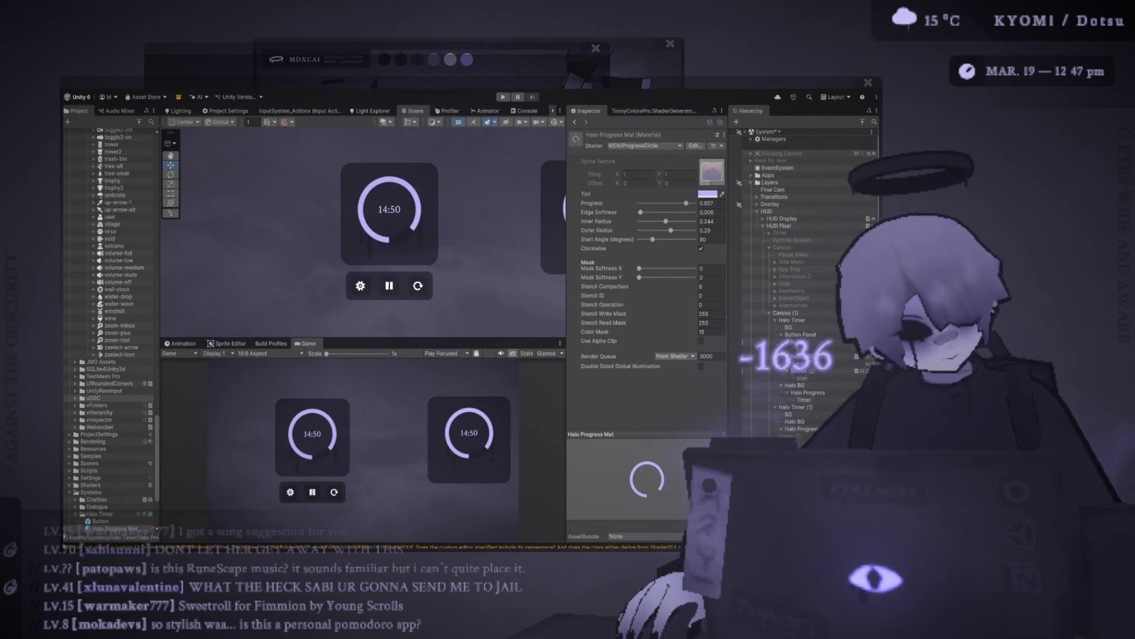
{"action": "scroll", "coordinate": [390, 213], "scroll_direction": "up", "scroll_amount": 3}
{"action": "scroll", "coordinate": [464, 300], "scroll_direction": "up", "scroll_amount": 2}
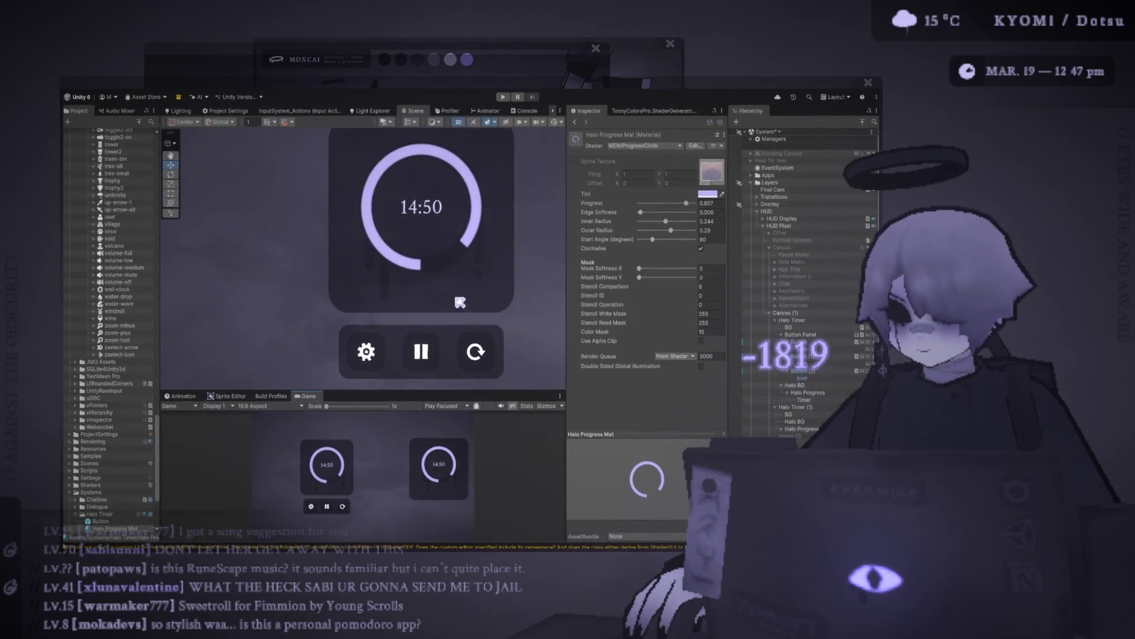
- Lower the halo material's Progress to 0.725 to shorten the lavender arc
{"action": "left_click_drag", "start_coordinate": [685, 203], "coordinate": [680, 204]}
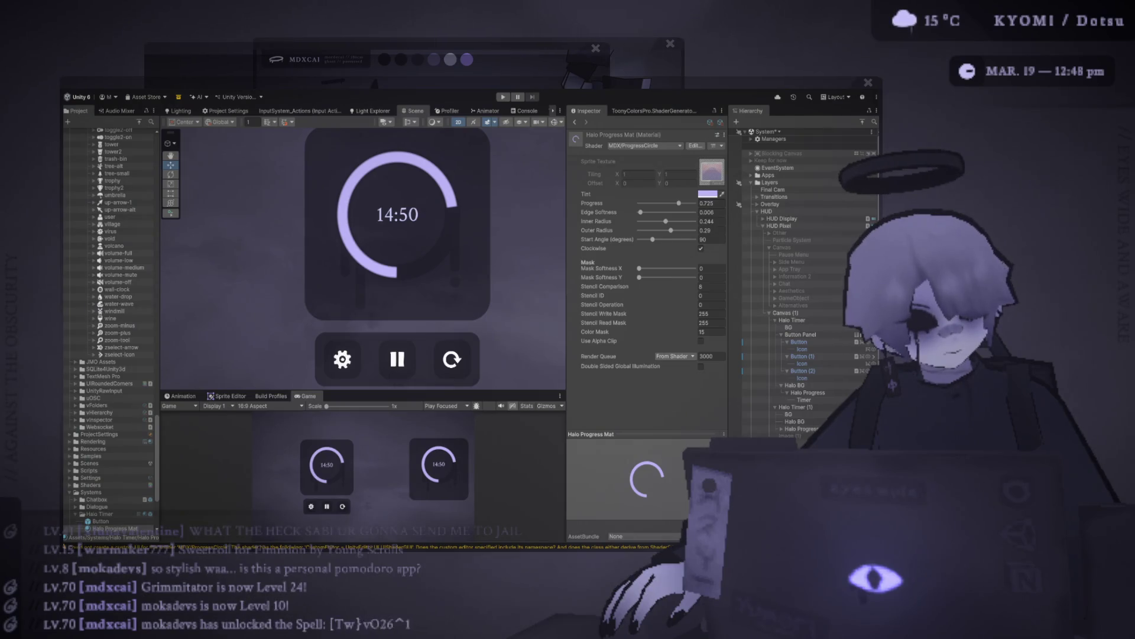
{"action": "scroll", "coordinate": [373, 284], "scroll_direction": "down", "scroll_amount": 1}
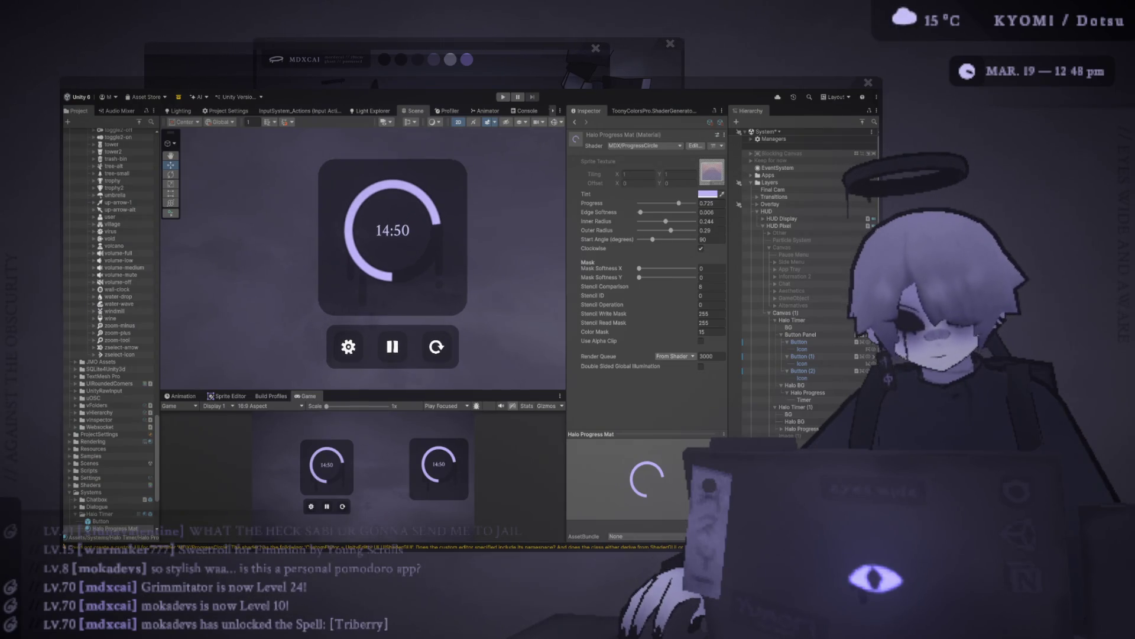
{"action": "mouse_move", "coordinate": [916, 596]}
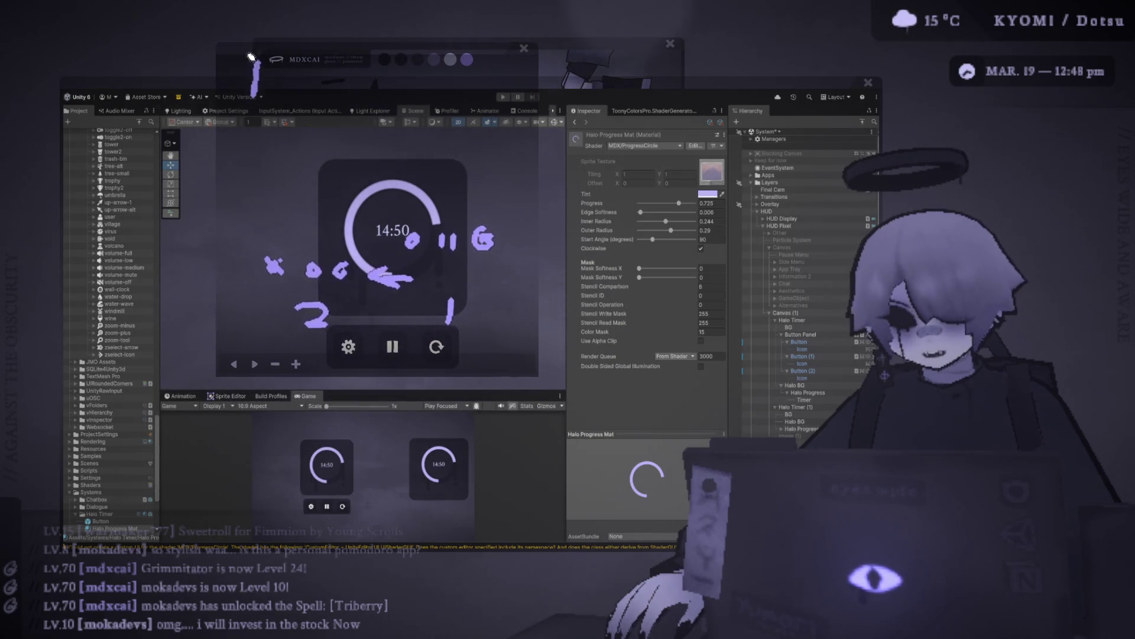
- Close the drawing overlay and nudge a ring radius to thin the lavender band slightly
{"action": "left_click", "coordinate": [522, 50]}
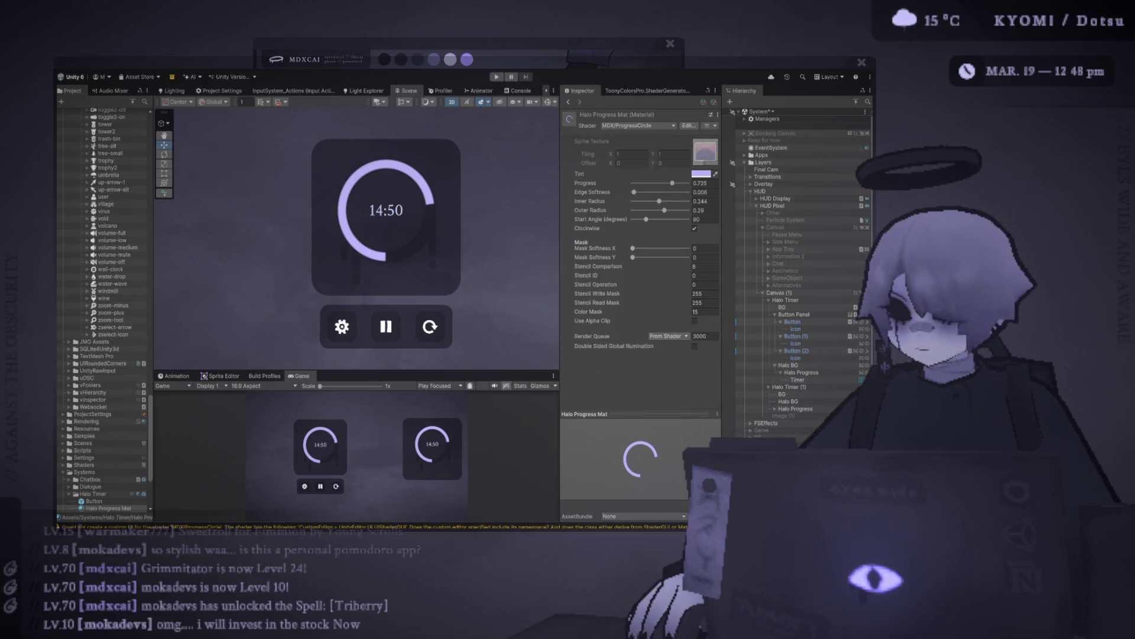
{"action": "scroll", "coordinate": [433, 183], "scroll_direction": "up", "scroll_amount": 3}
{"action": "mouse_move", "coordinate": [667, 214]}
{"action": "left_mouse_down"}
{"action": "mouse_move", "coordinate": [661, 202]}
{"action": "mouse_move", "coordinate": [669, 212]}
{"action": "left_mouse_up"}
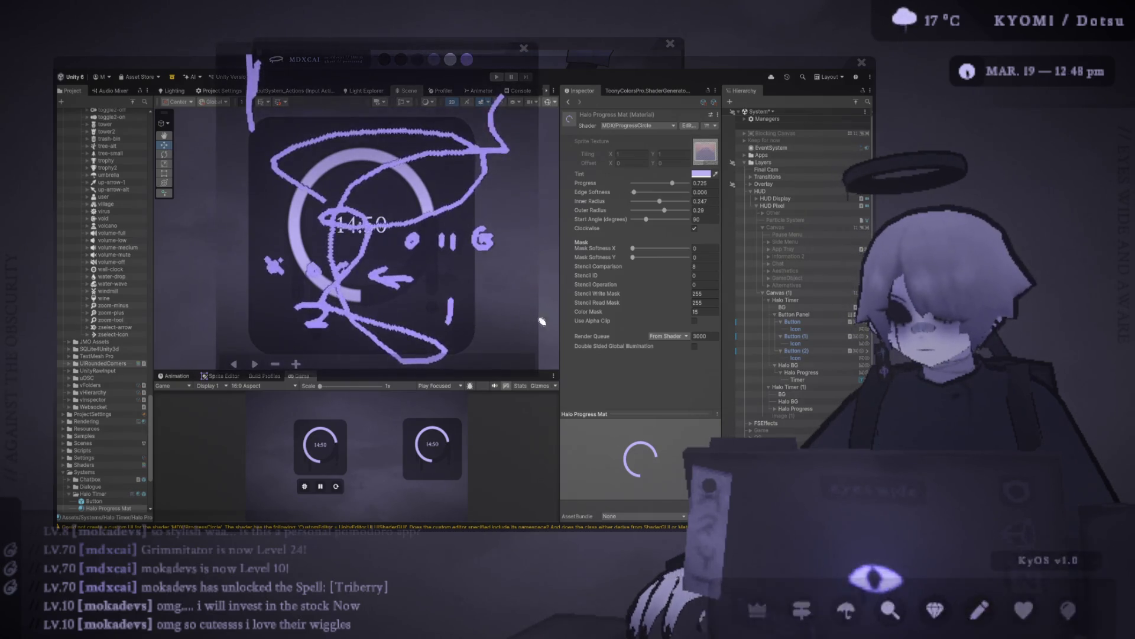
- Draw a smiley face on the KyOS overlay and move the overlay to the right
{"action": "left_click_drag", "start_coordinate": [307, 154], "coordinate": [315, 195]}
{"action": "left_click_drag", "start_coordinate": [351, 157], "coordinate": [354, 186]}
{"action": "left_click_drag", "start_coordinate": [304, 216], "coordinate": [381, 208]}
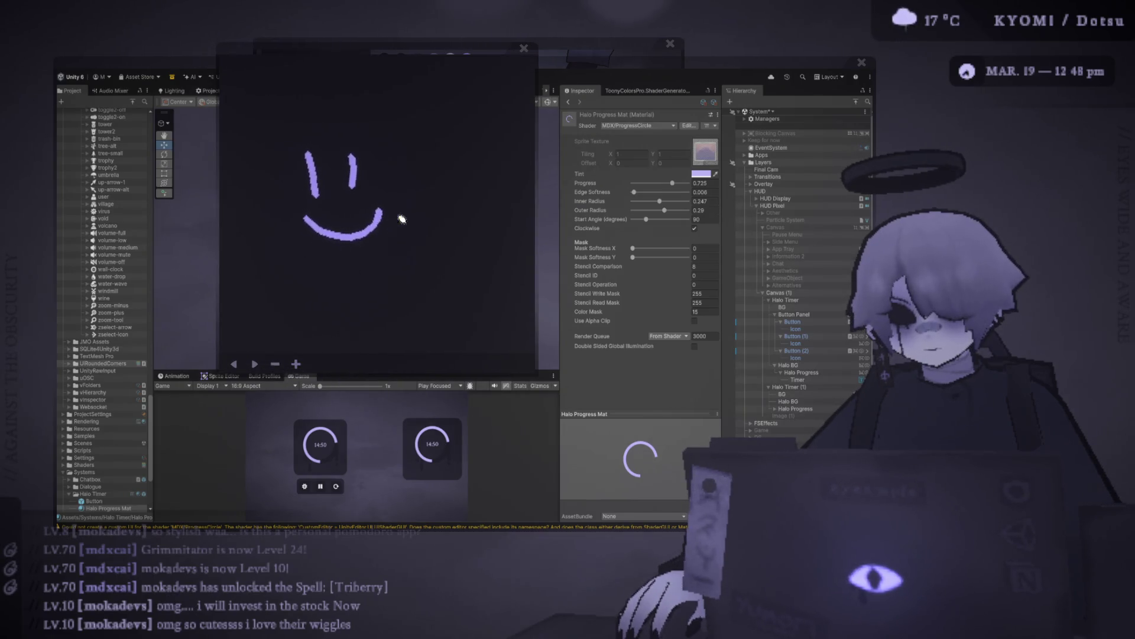
{"action": "mouse_move", "coordinate": [523, 55]}
{"action": "left_mouse_down"}
{"action": "mouse_move", "coordinate": [952, 65]}
{"action": "mouse_move", "coordinate": [1076, 129]}
{"action": "left_mouse_up"}
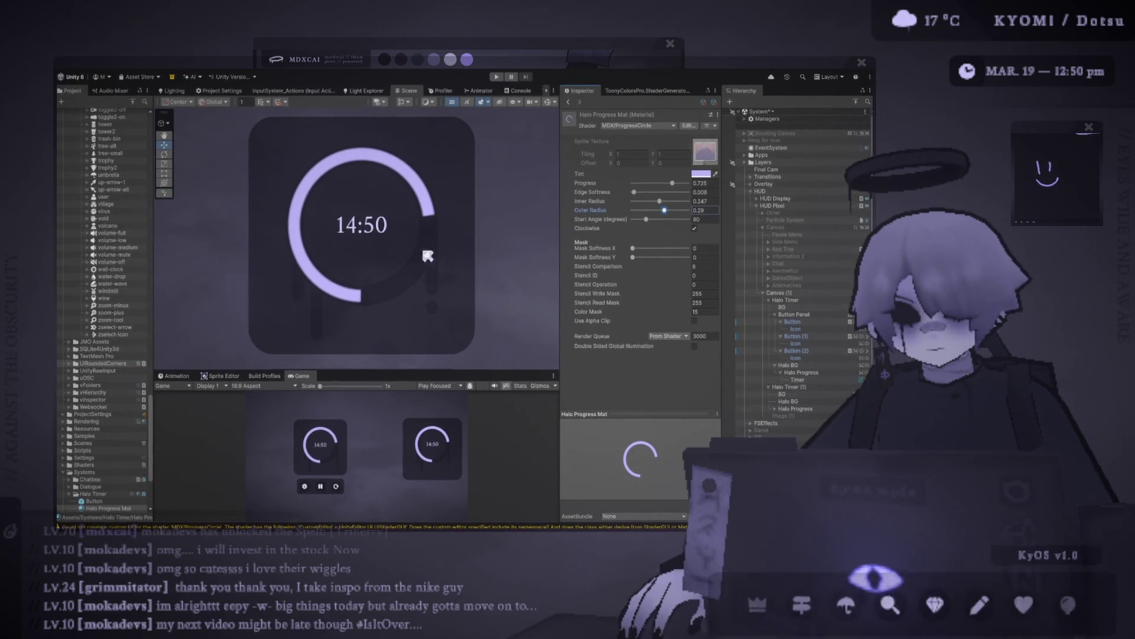
- Deselect everything in Unity so the halo timer card and Halo Progress Mat settings show
{"action": "left_click", "coordinate": [373, 228]}
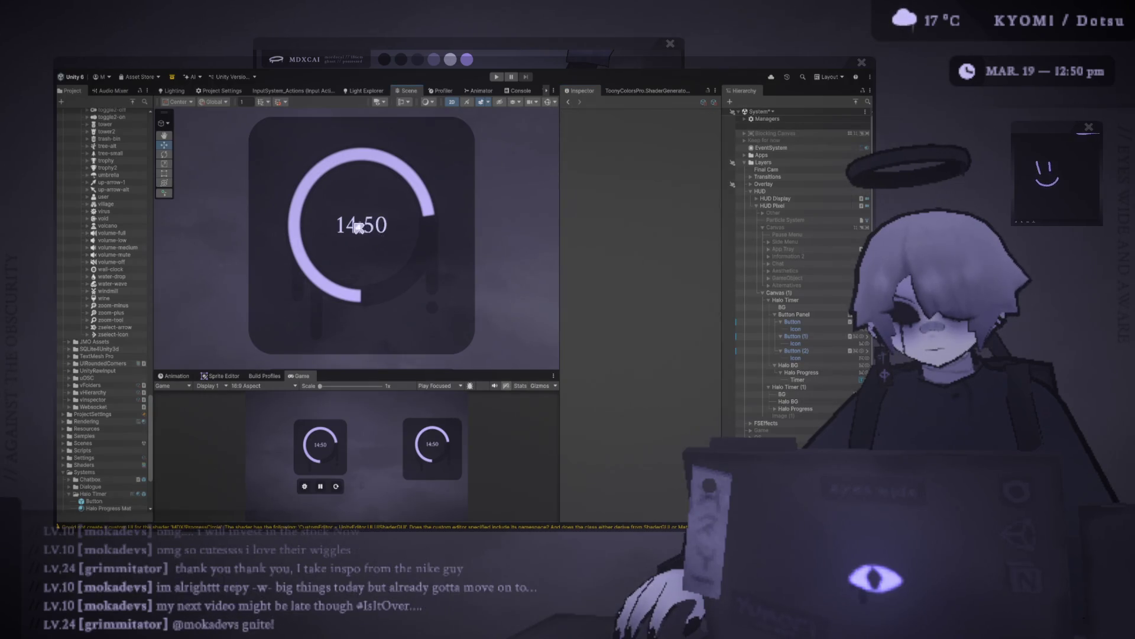
- Give the Timer text the CrimsonText-Bold font at font size 8
{"action": "left_click", "coordinate": [798, 380]}
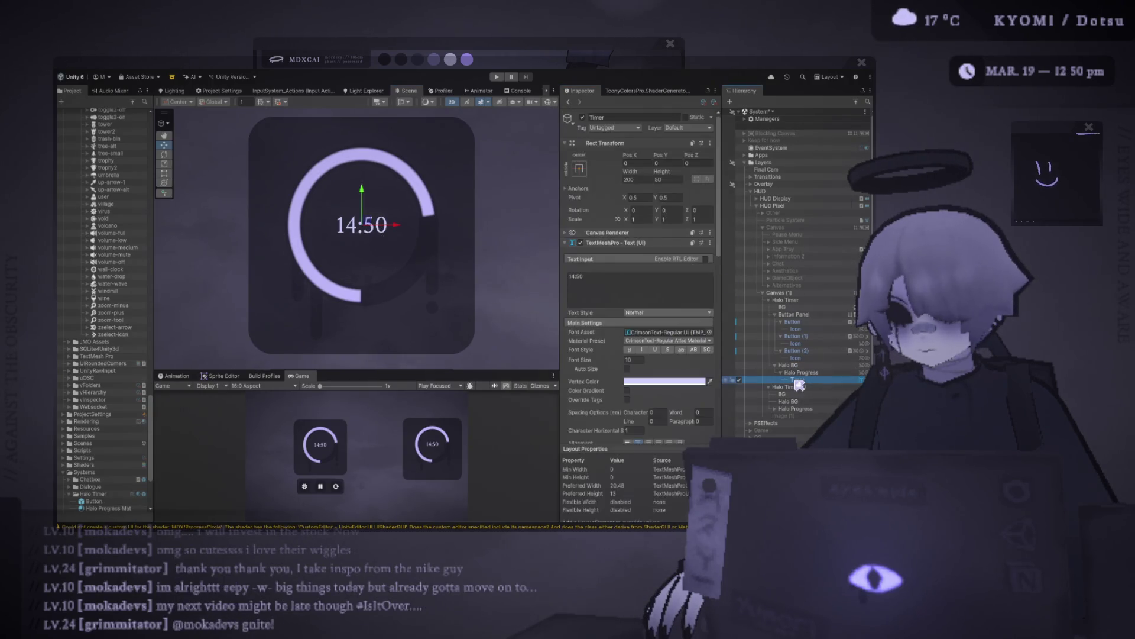
{"action": "left_click", "coordinate": [669, 332]}
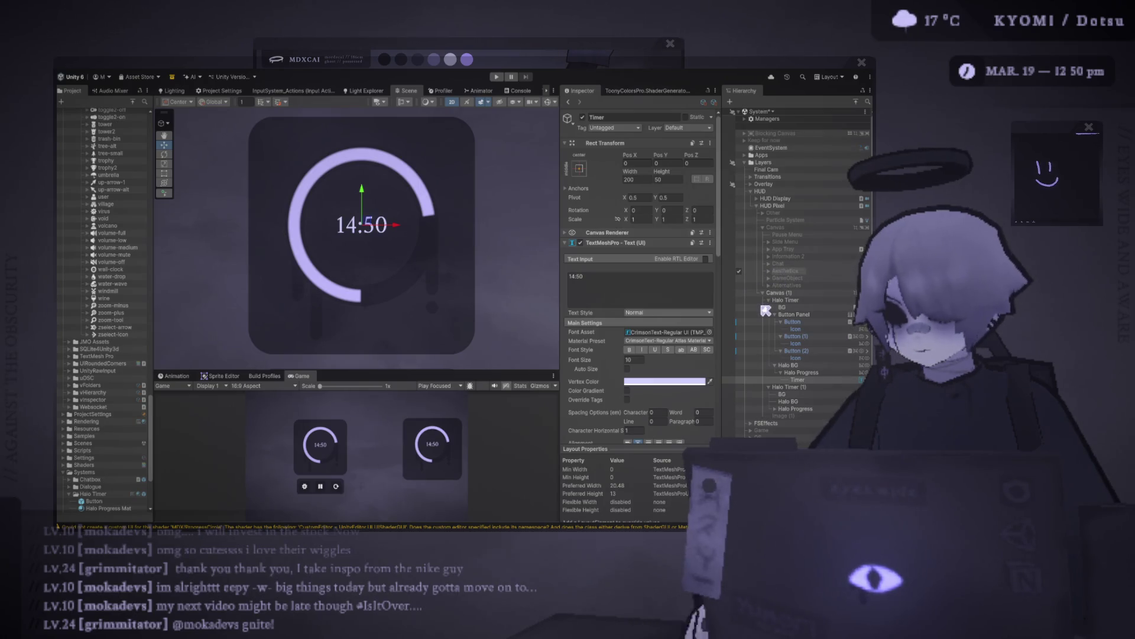
{"action": "key", "text": "Down"}
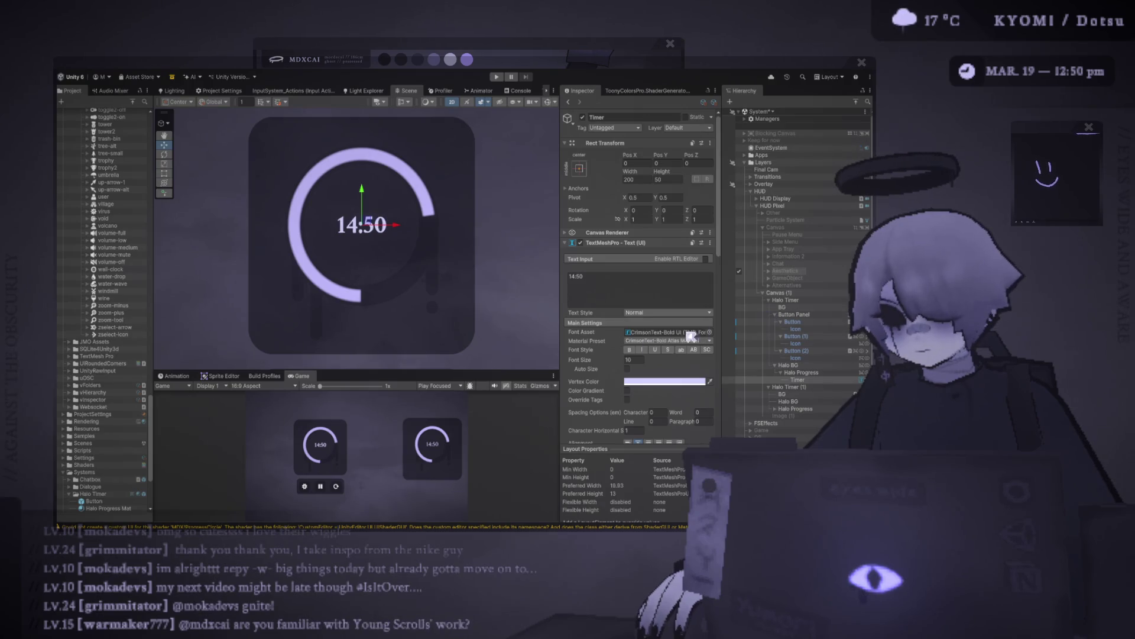
{"action": "double_click", "coordinate": [637, 359]}
{"action": "type", "text": "9"}
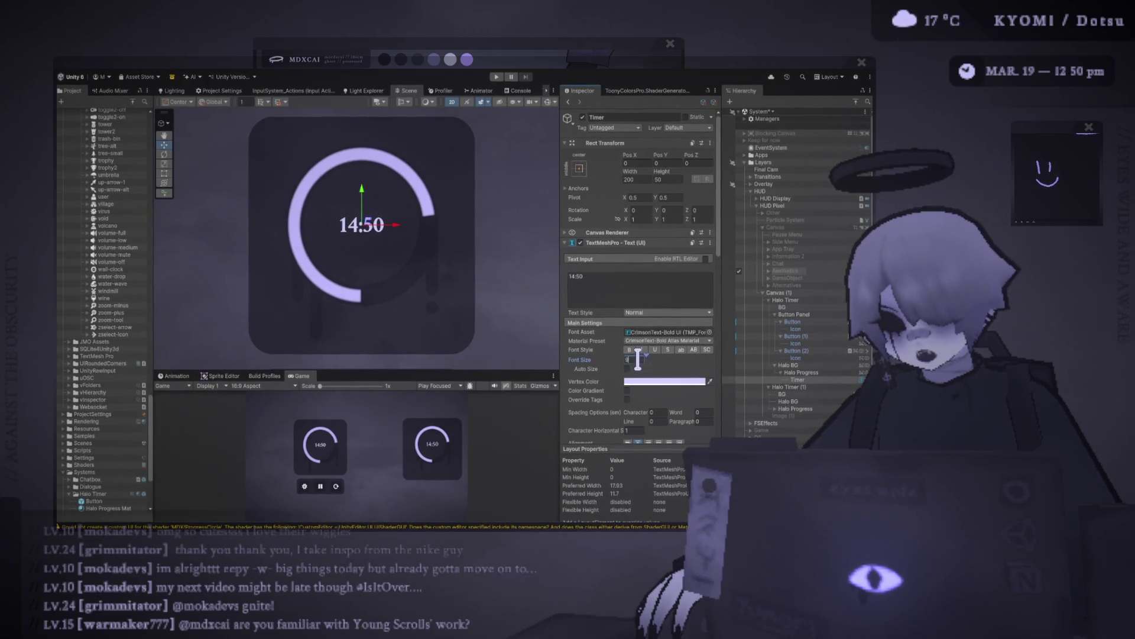
{"action": "mouse_move", "coordinate": [529, 371]}
{"action": "left_mouse_down"}
{"action": "mouse_move", "coordinate": [585, 143]}
{"action": "mouse_move", "coordinate": [596, 143]}
{"action": "mouse_move", "coordinate": [597, 185]}
{"action": "left_mouse_up"}
{"action": "key", "text": "ctrl+z"}
{"action": "key", "text": "ctrl+z"}
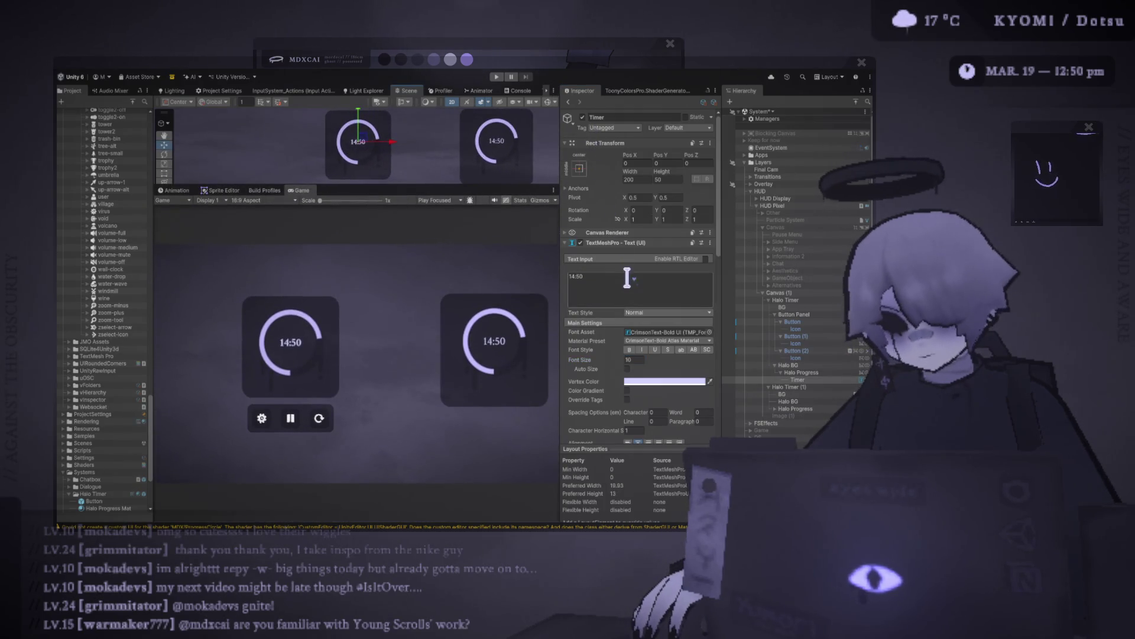
{"action": "double_click", "coordinate": [637, 358]}
{"action": "type", "text": "8"}
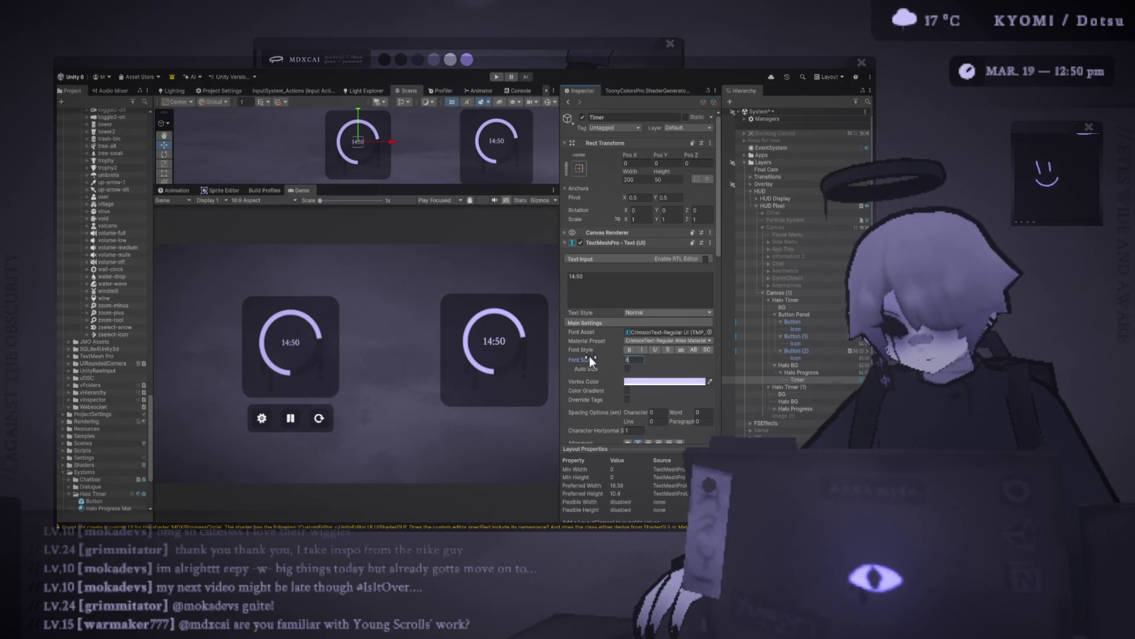
{"action": "left_click", "coordinate": [716, 338]}
{"action": "left_click", "coordinate": [709, 332]}
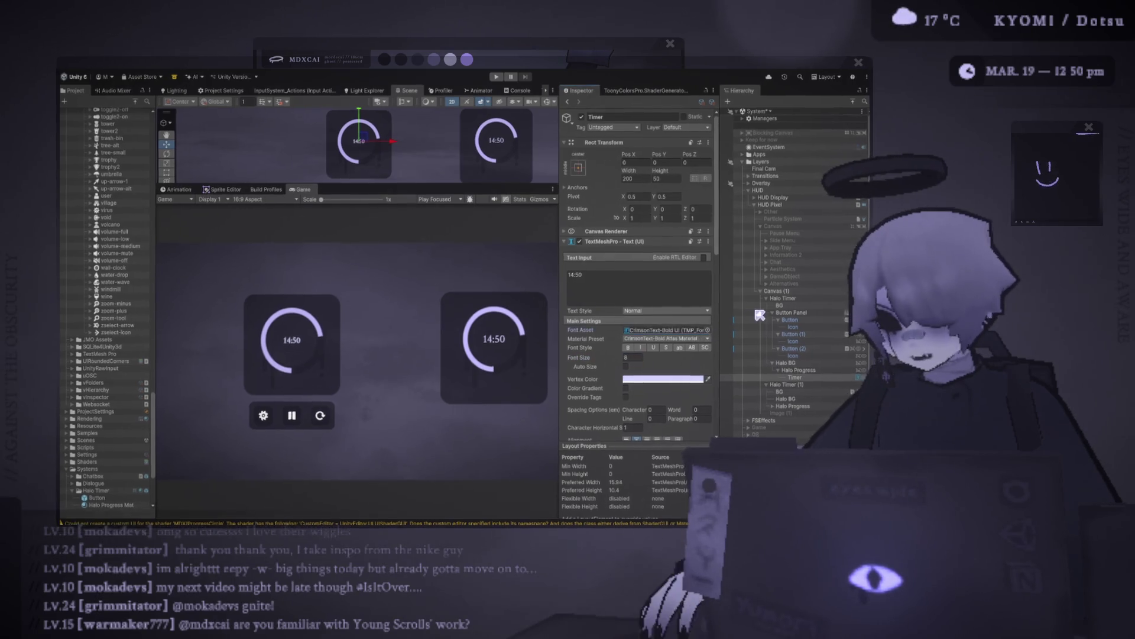
- Widen the Timer's character spacing to 12.26 and move the Scene/Game splitter
{"action": "scroll", "coordinate": [660, 414], "scroll_direction": "down", "scroll_amount": 1}
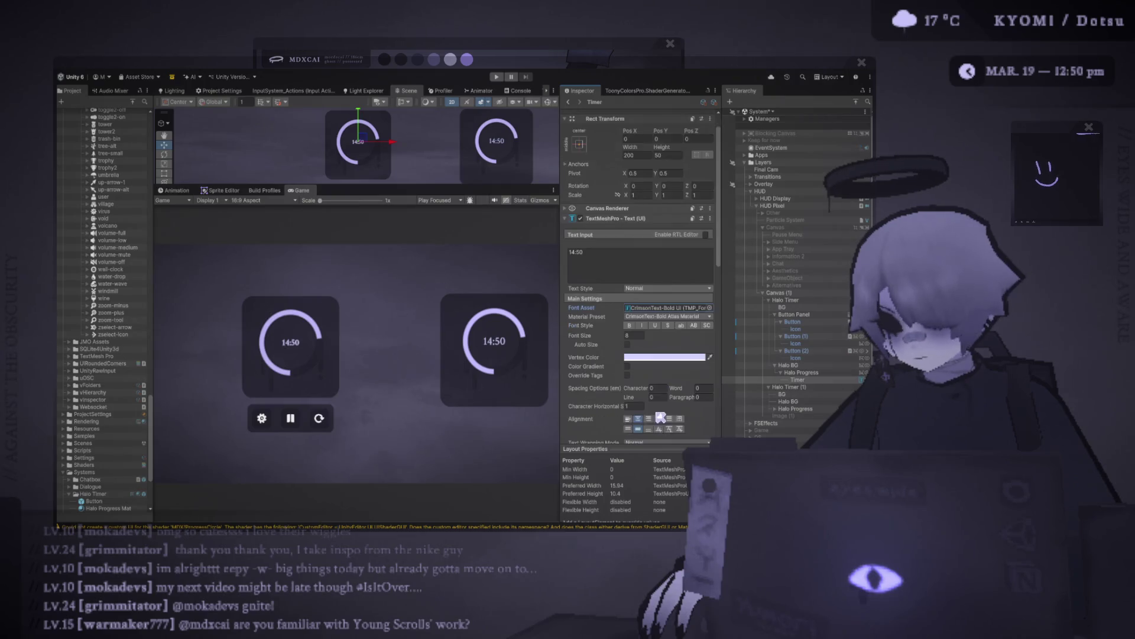
{"action": "left_click_drag", "start_coordinate": [640, 387], "coordinate": [819, 396]}
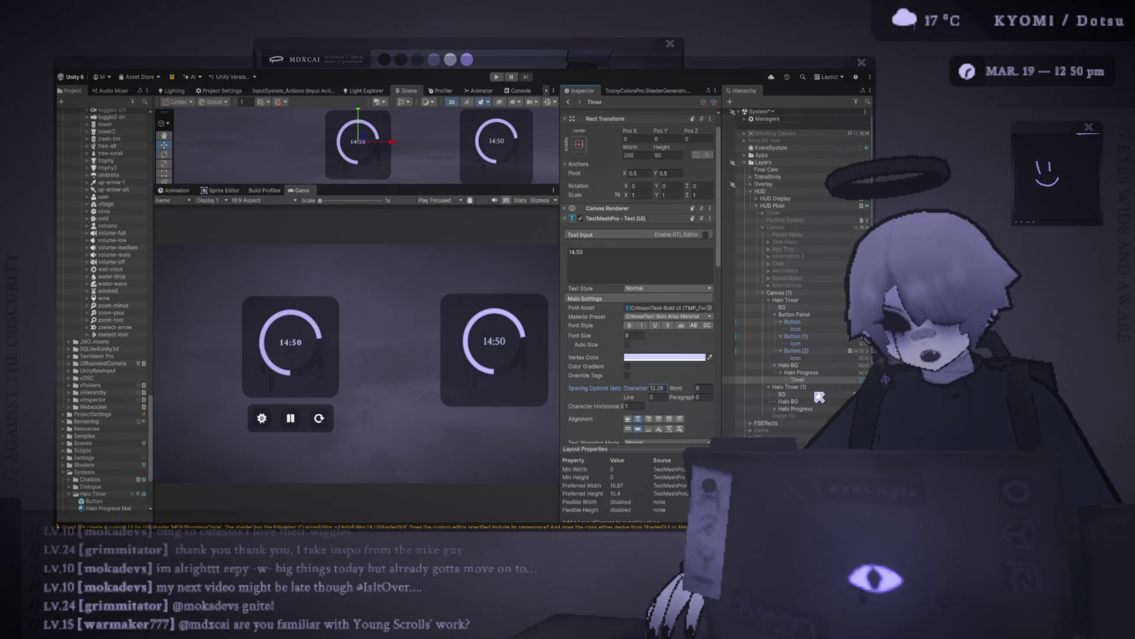
{"action": "scroll", "coordinate": [309, 264], "scroll_direction": "up", "scroll_amount": 5}
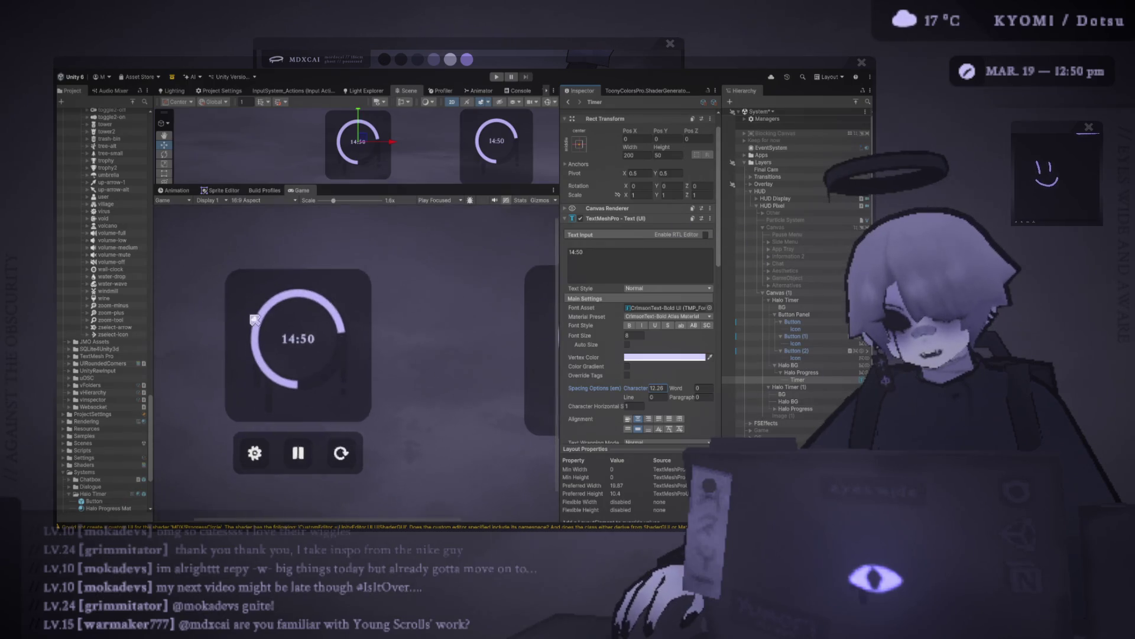
{"action": "scroll", "coordinate": [395, 261], "scroll_direction": "down", "scroll_amount": 3}
{"action": "scroll", "coordinate": [515, 309], "scroll_direction": "up", "scroll_amount": 2}
{"action": "scroll", "coordinate": [211, 315], "scroll_direction": "down", "scroll_amount": 2}
{"action": "scroll", "coordinate": [410, 309], "scroll_direction": "up", "scroll_amount": 1}
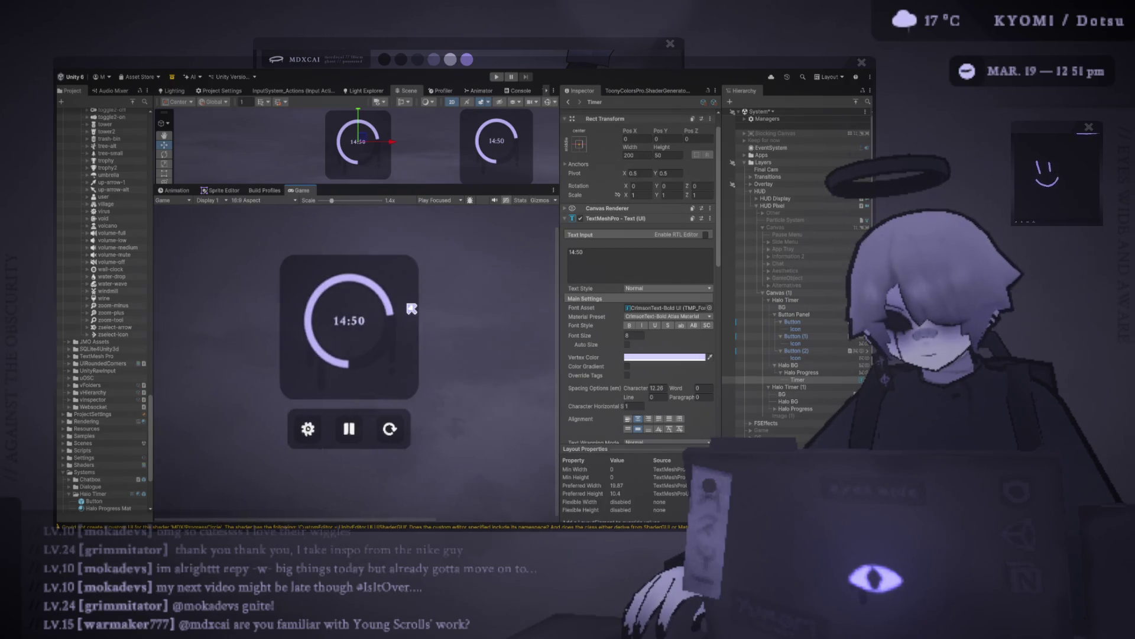
{"action": "scroll", "coordinate": [373, 309], "scroll_direction": "down", "scroll_amount": 3}
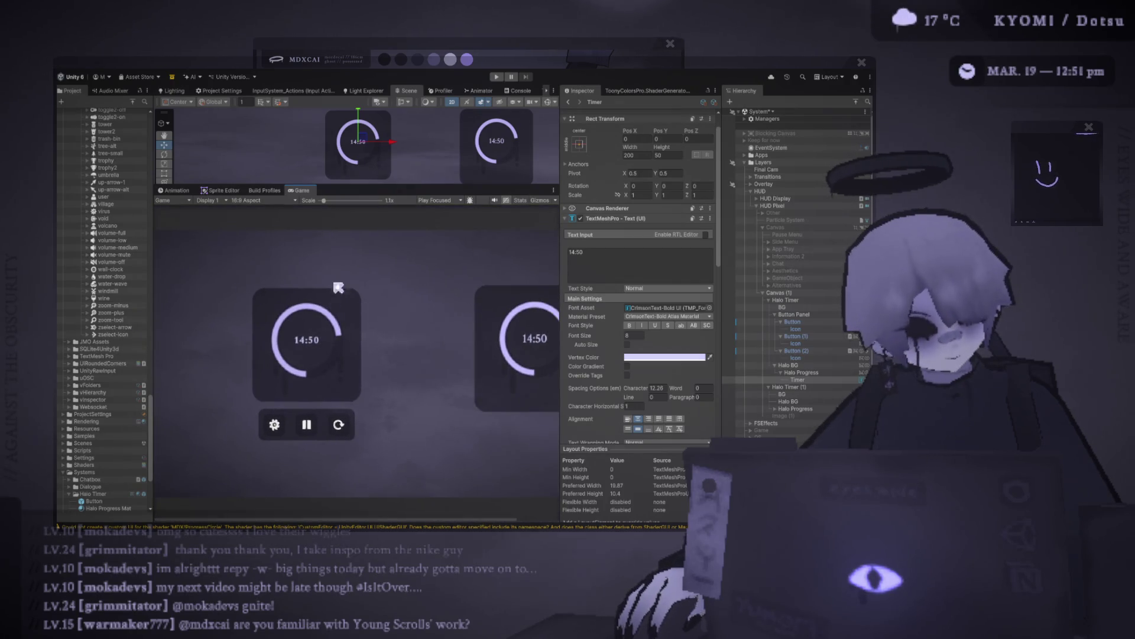
{"action": "left_click_drag", "start_coordinate": [355, 187], "coordinate": [405, 303]}
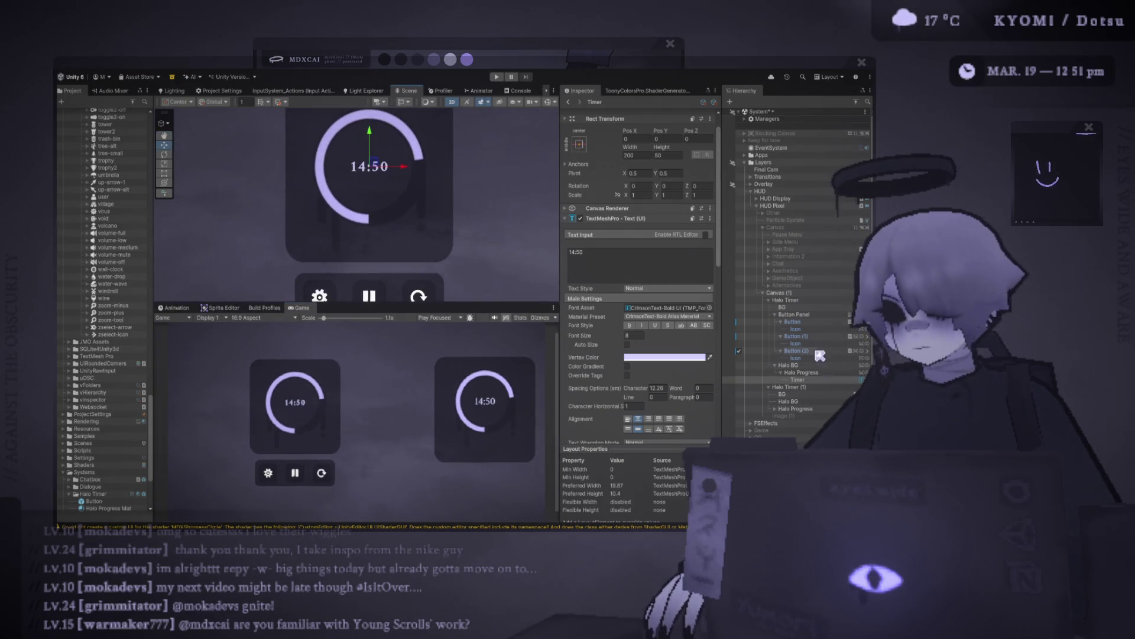
{"action": "scroll", "coordinate": [106, 385], "scroll_direction": "down", "scroll_amount": 5}
{"action": "left_click", "coordinate": [123, 385]}
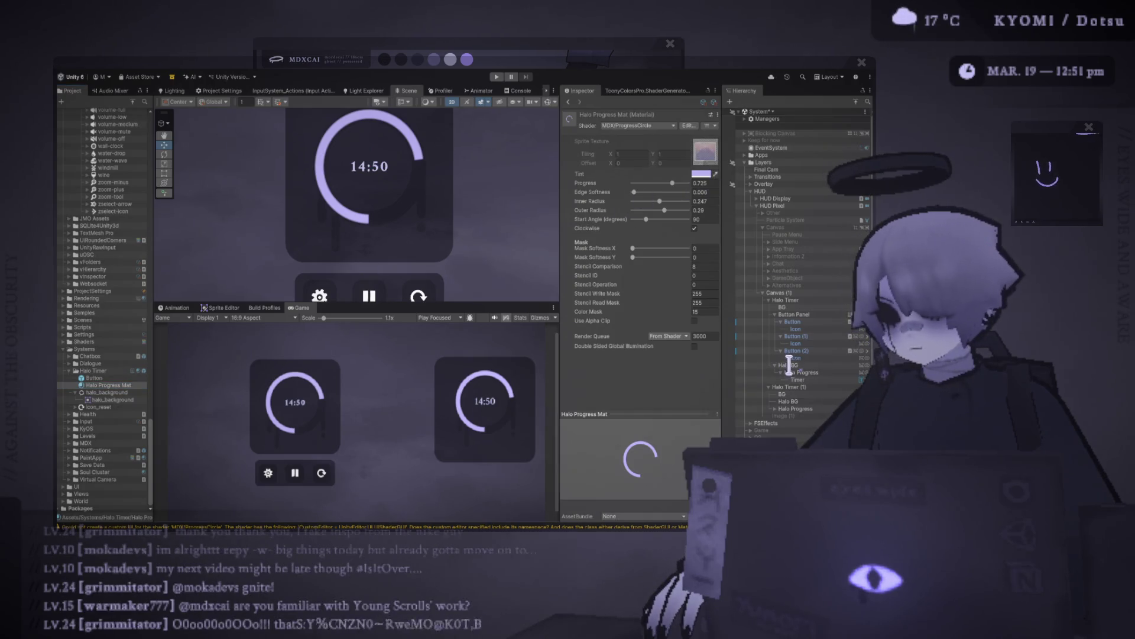
{"action": "left_click_drag", "start_coordinate": [463, 263], "coordinate": [467, 211]}
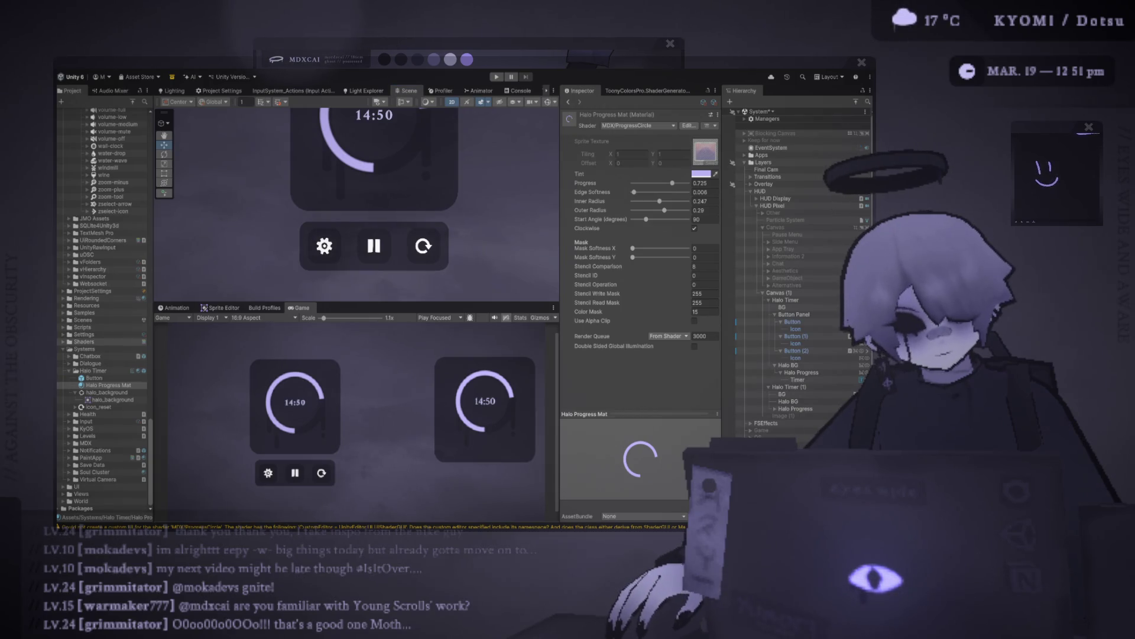
{"action": "left_click", "coordinate": [792, 321]}
{"action": "left_click", "coordinate": [795, 343], "text": "ctrl"}
{"action": "left_click", "coordinate": [795, 329]}
{"action": "left_click", "coordinate": [796, 343], "text": "ctrl"}
{"action": "left_click", "coordinate": [795, 357], "text": "ctrl"}
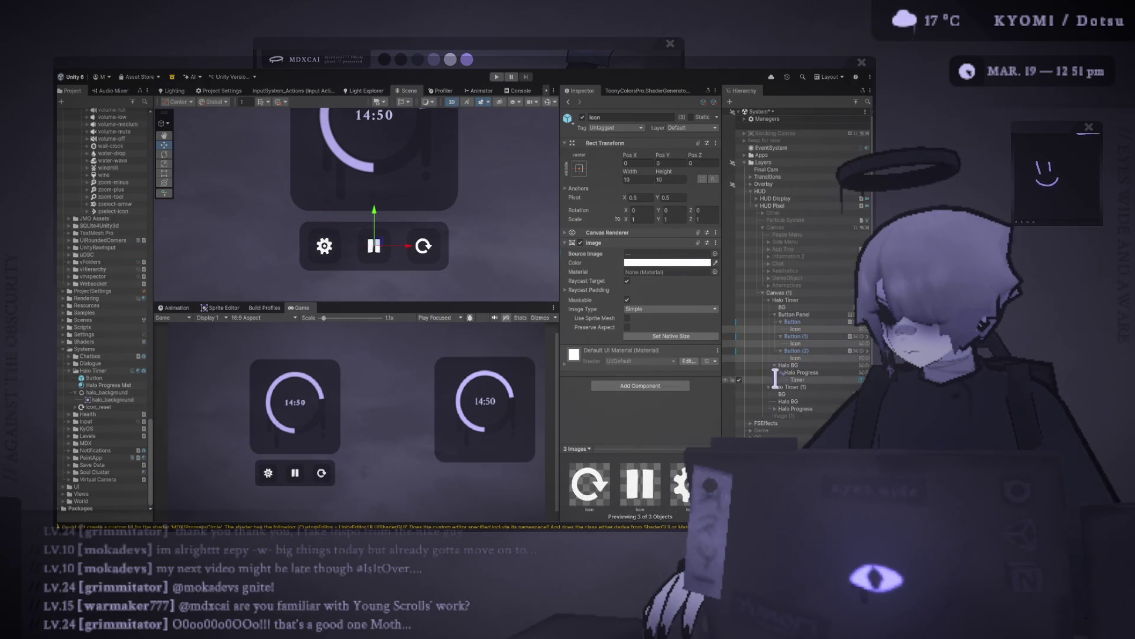
{"action": "left_click", "coordinate": [458, 267]}
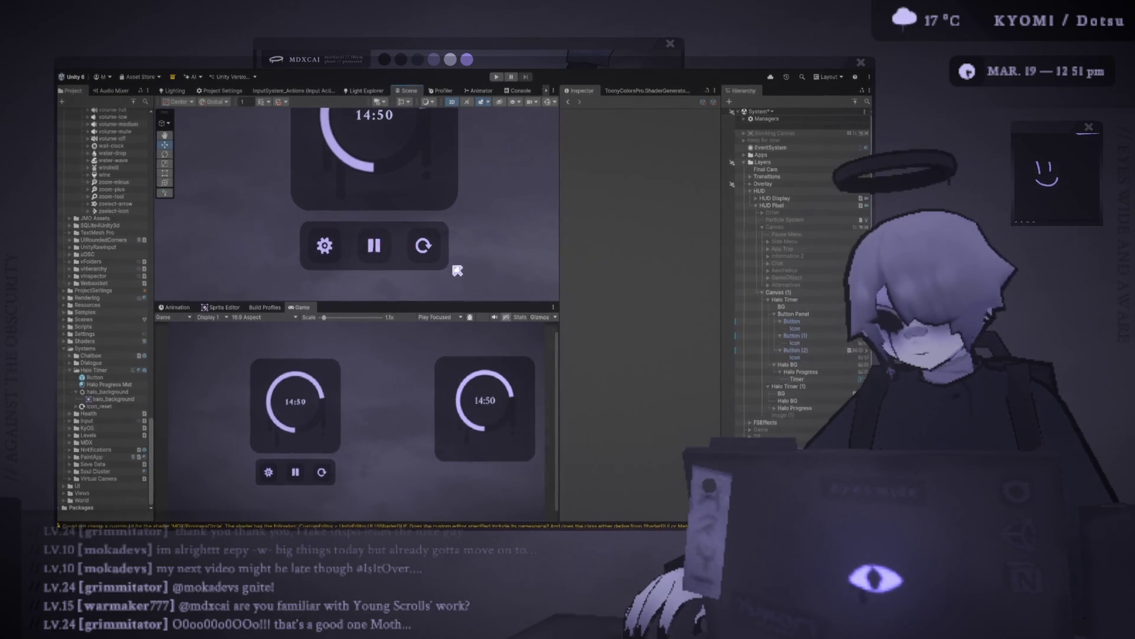
{"action": "scroll", "coordinate": [322, 428], "scroll_direction": "up", "scroll_amount": 3}
{"action": "scroll", "coordinate": [309, 440], "scroll_direction": "up", "scroll_amount": 4}
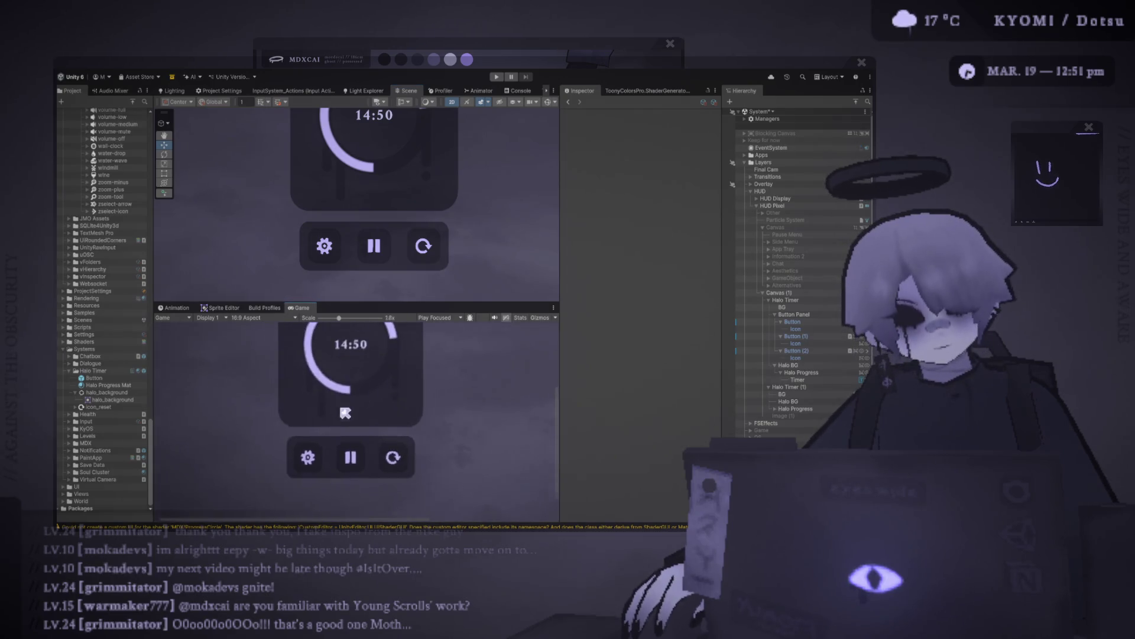
{"action": "scroll", "coordinate": [331, 417], "scroll_direction": "down", "scroll_amount": 3}
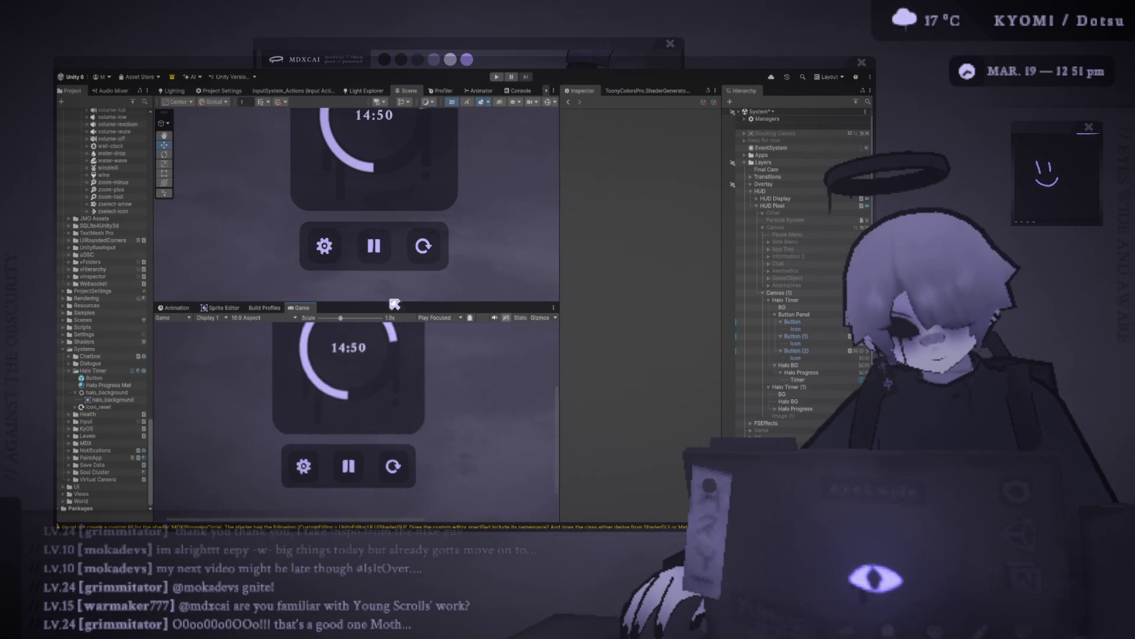
{"action": "scroll", "coordinate": [389, 273], "scroll_direction": "down", "scroll_amount": 3}
{"action": "left_click_drag", "start_coordinate": [390, 274], "coordinate": [369, 283]}
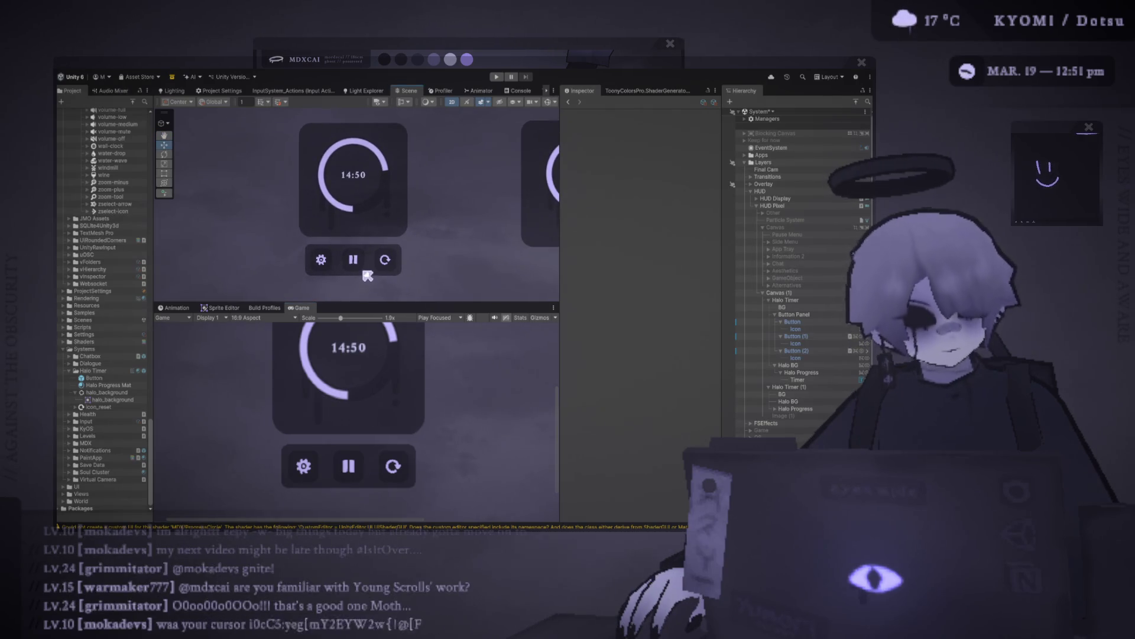
{"action": "left_click", "coordinate": [811, 358]}
{"action": "left_click", "coordinate": [798, 343], "text": "ctrl"}
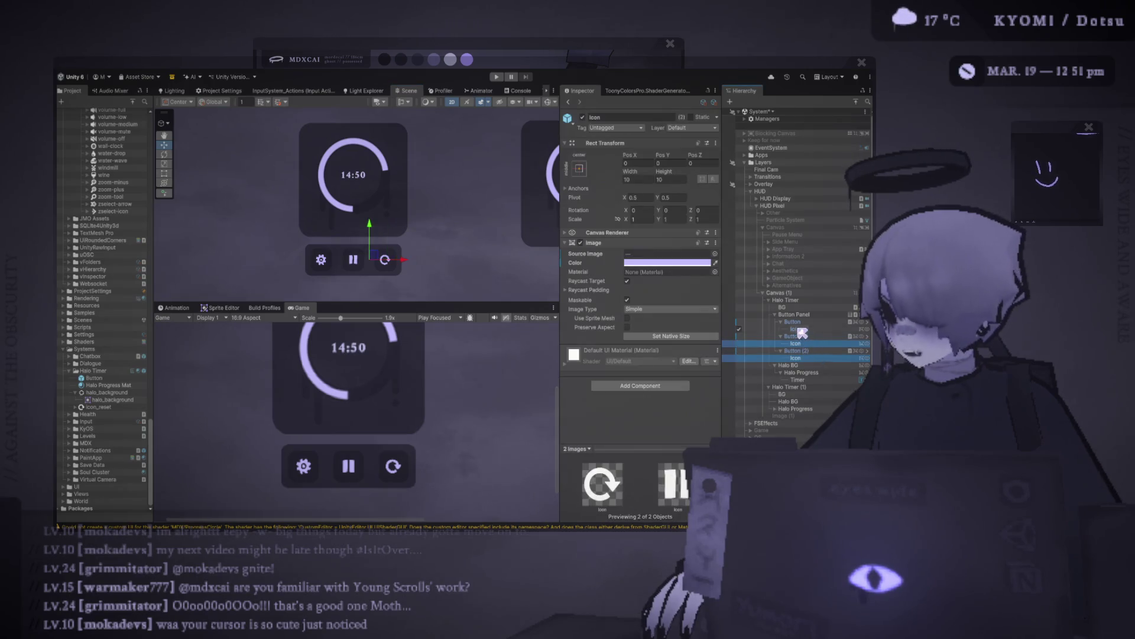
{"action": "left_click", "coordinate": [795, 329], "text": "ctrl"}
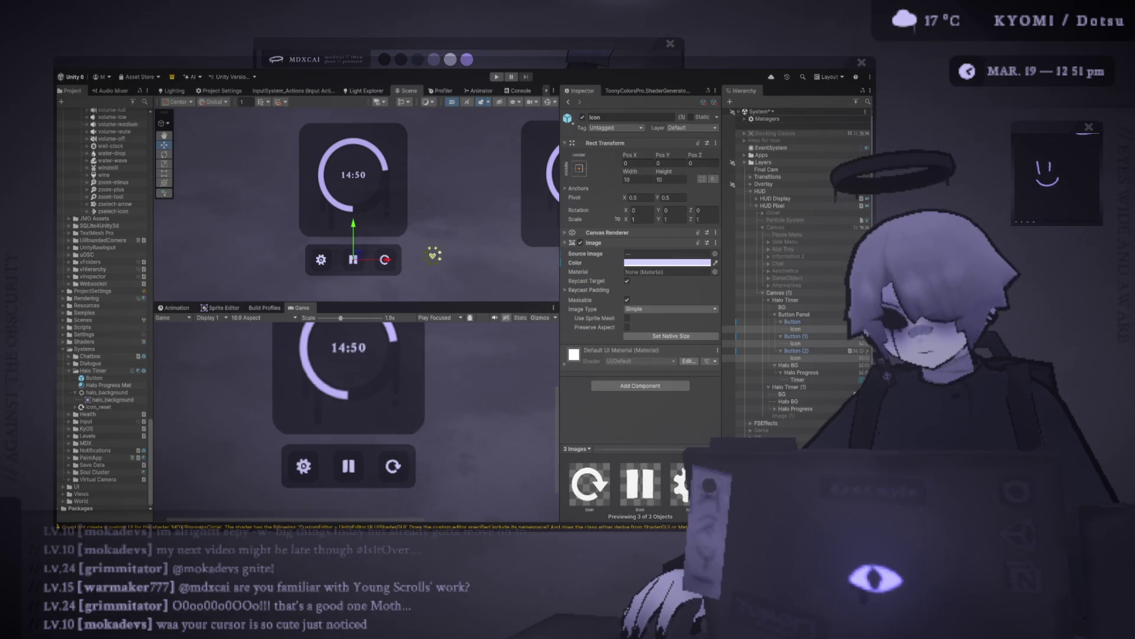
{"action": "scroll", "coordinate": [455, 245], "scroll_direction": "down", "scroll_amount": 5}
{"action": "left_click", "coordinate": [448, 290]}
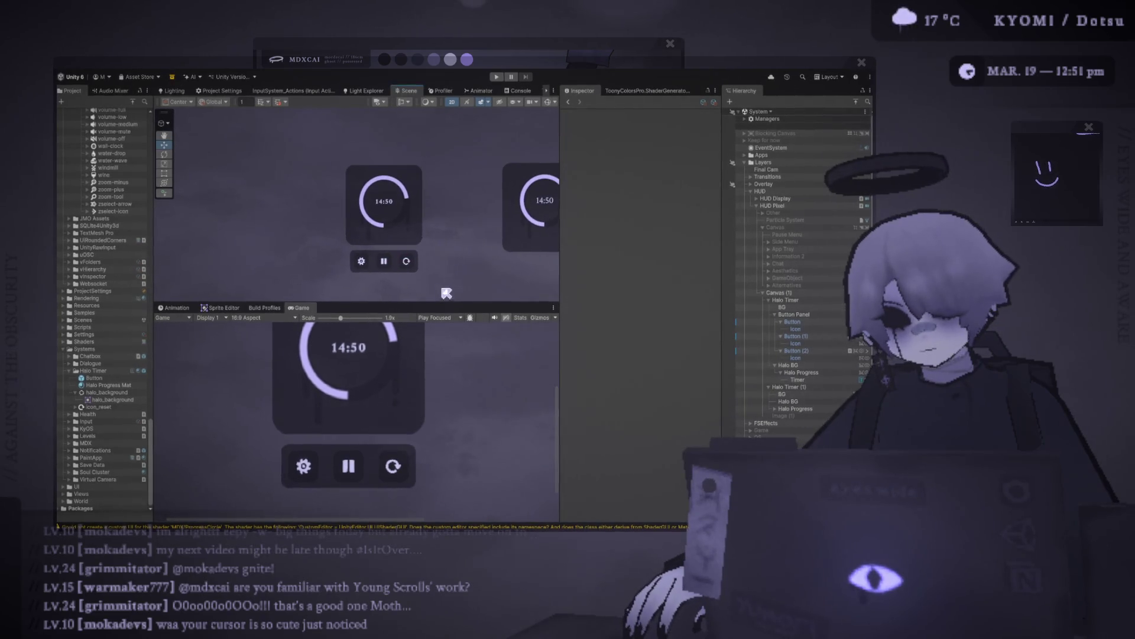
{"action": "left_click_drag", "start_coordinate": [445, 303], "coordinate": [439, 187]}
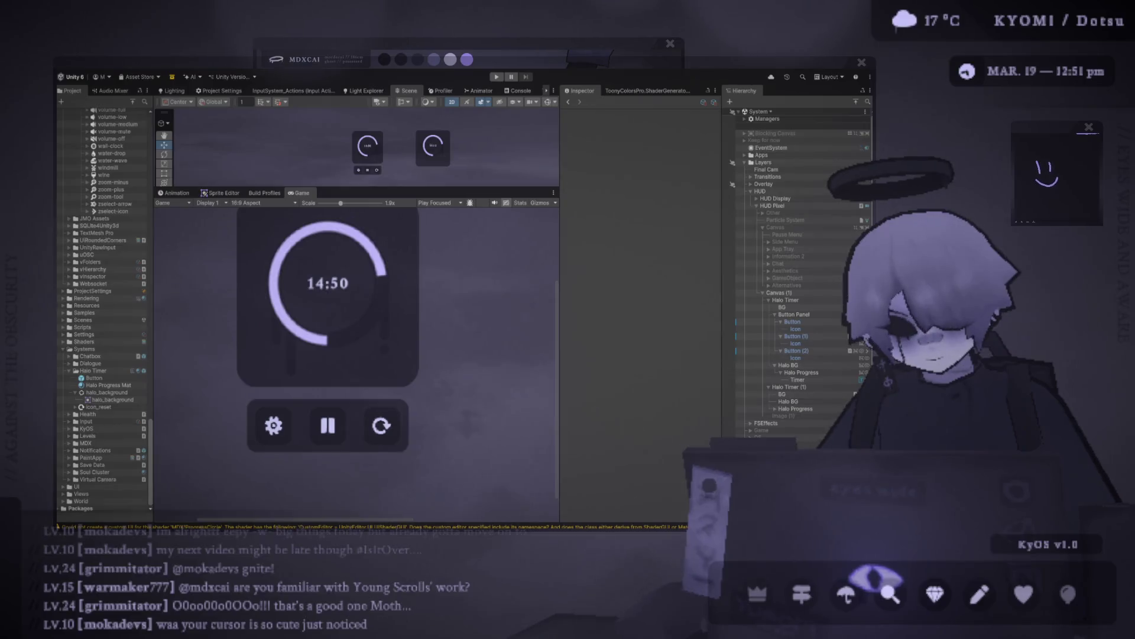
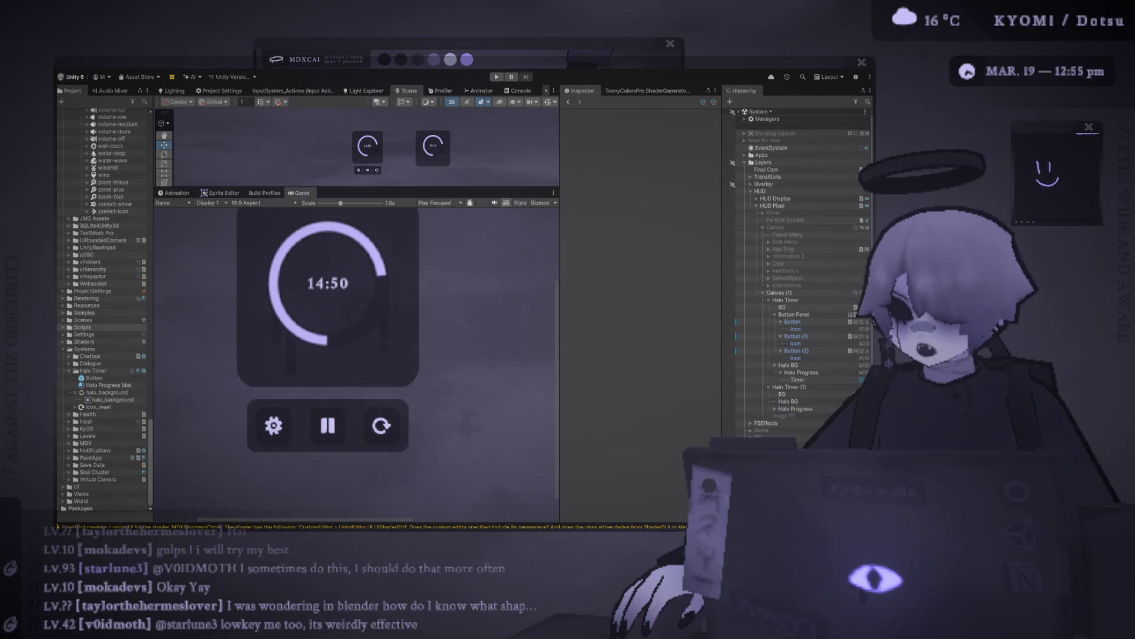
- Enlarge the Scene view and zoom in on the halo timer's settings, pause and restart buttons
{"action": "left_click_drag", "start_coordinate": [355, 188], "coordinate": [360, 362]}
{"action": "scroll", "coordinate": [370, 329], "scroll_direction": "up", "scroll_amount": 5}
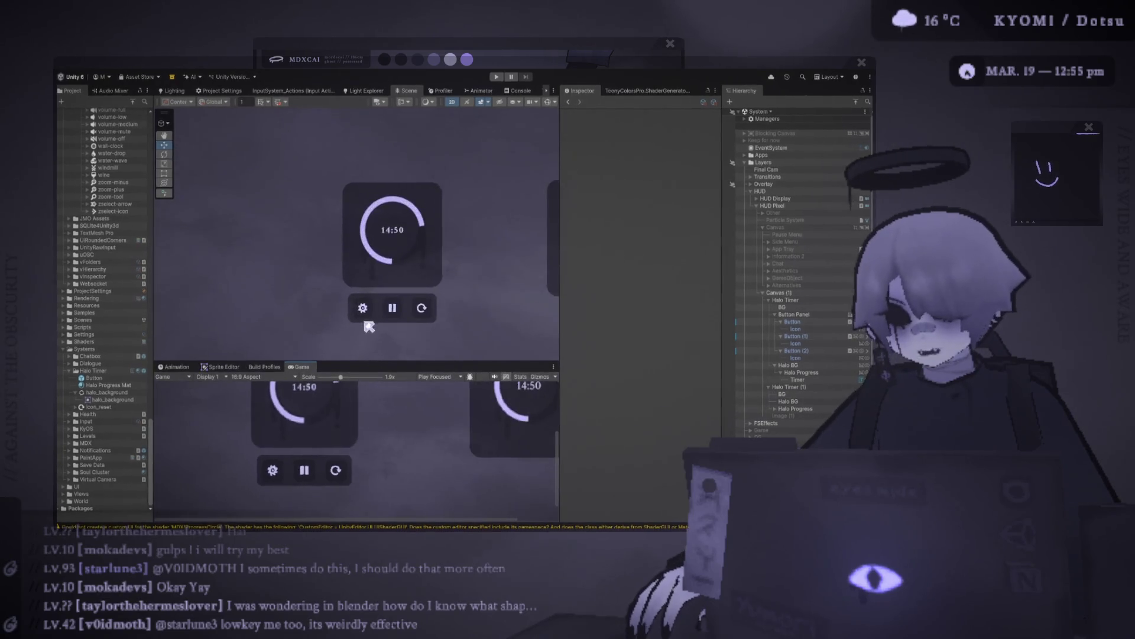
{"action": "scroll", "coordinate": [370, 330], "scroll_direction": "up", "scroll_amount": 4}
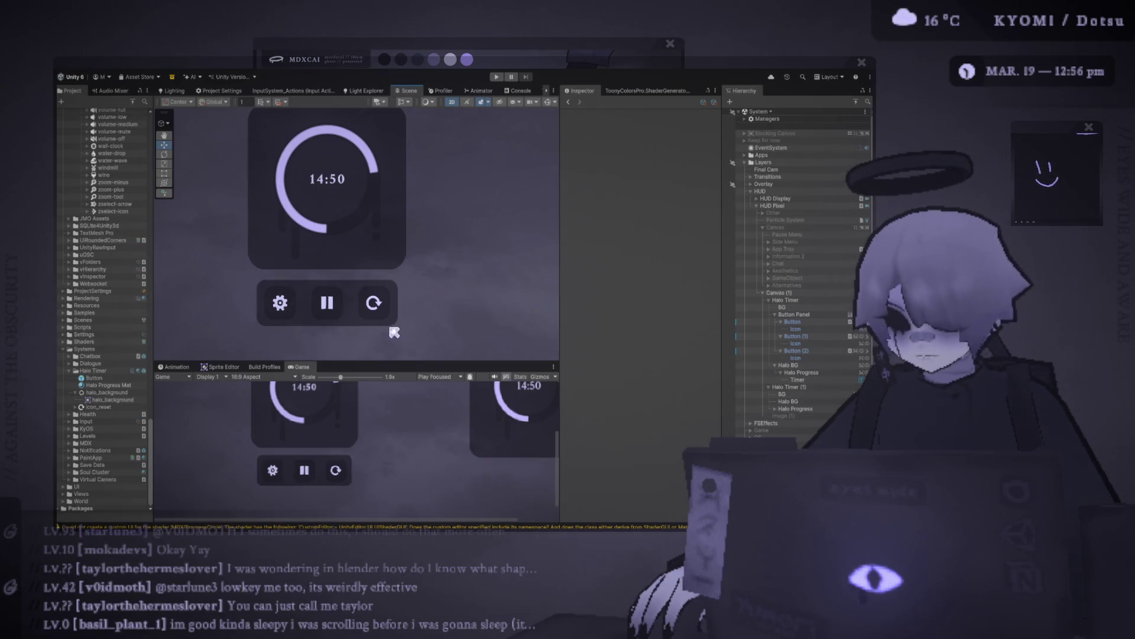
{"action": "scroll", "coordinate": [355, 314], "scroll_direction": "up", "scroll_amount": 5}
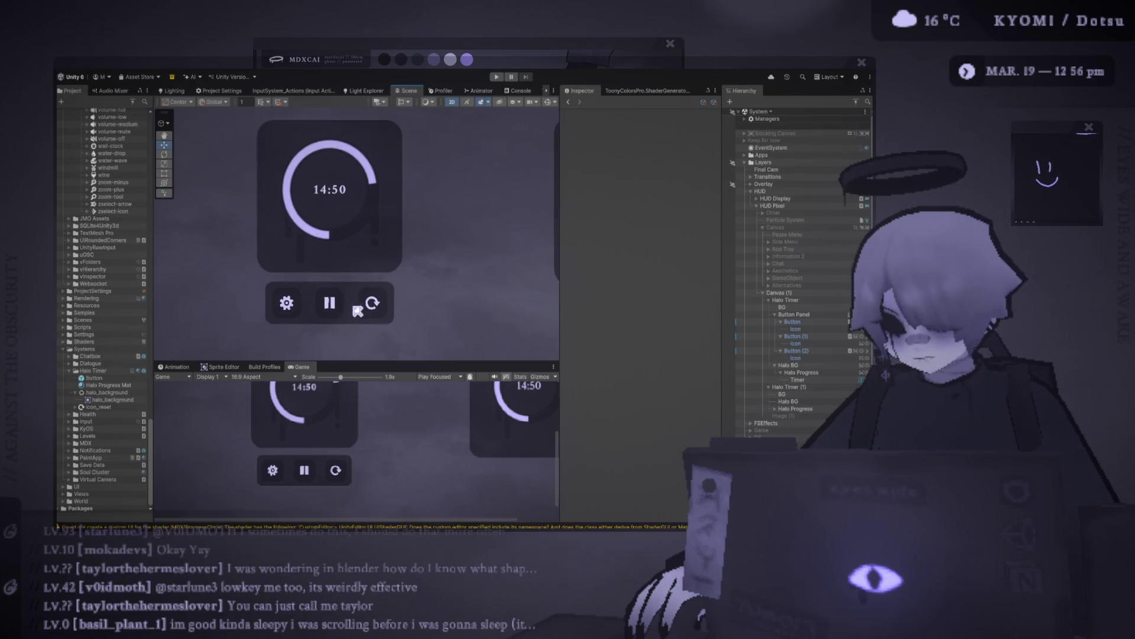
{"action": "scroll", "coordinate": [349, 319], "scroll_direction": "up", "scroll_amount": 3}
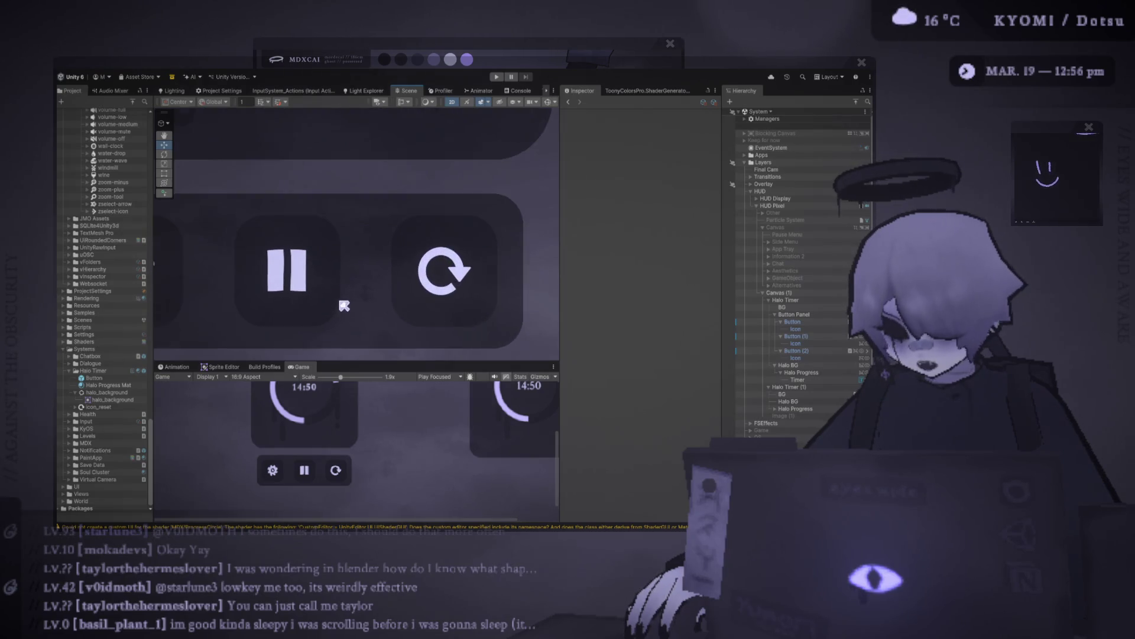
{"action": "scroll", "coordinate": [343, 305], "scroll_direction": "down", "scroll_amount": 4}
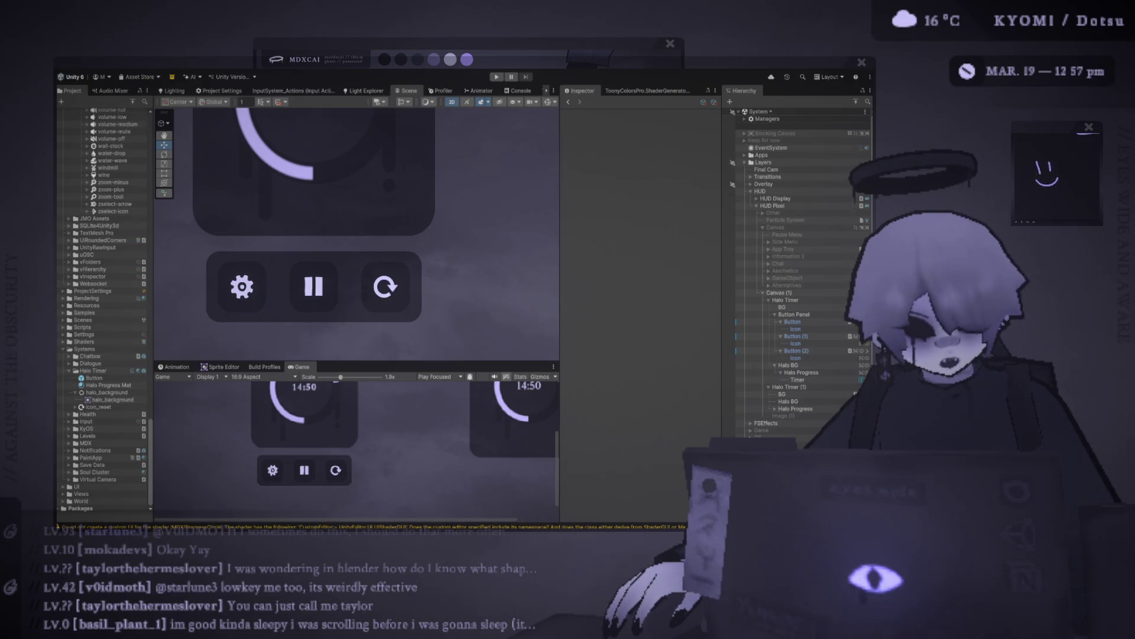
{"action": "key", "text": "f"}
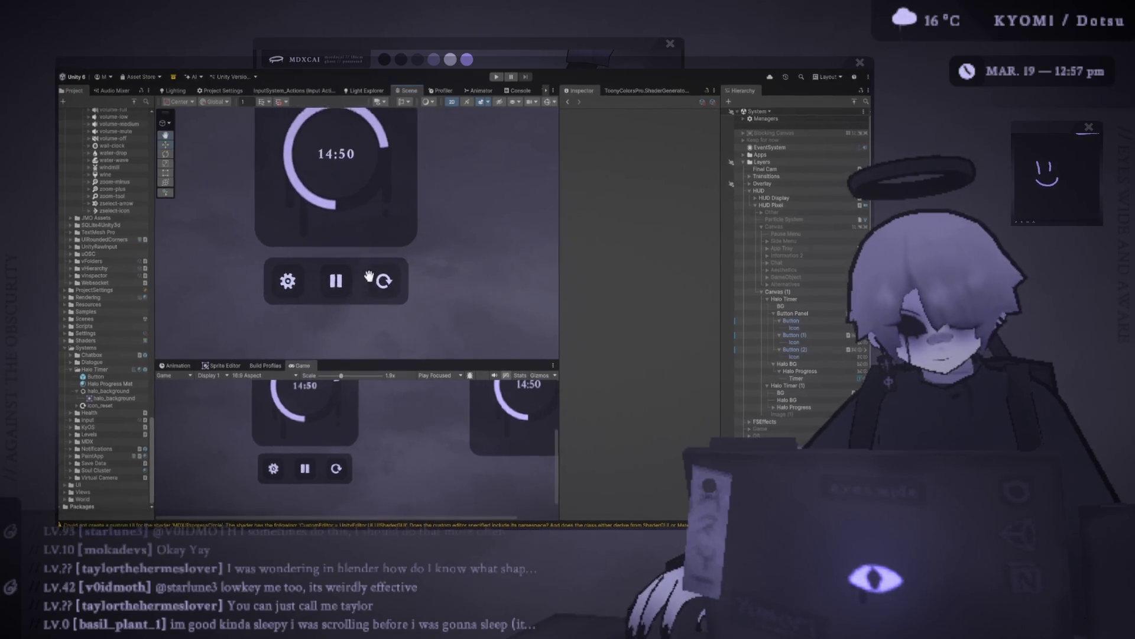
- Delete the old Halo Timer (1) copy from the Hierarchy
{"action": "left_click_drag", "start_coordinate": [396, 363], "coordinate": [396, 220]}
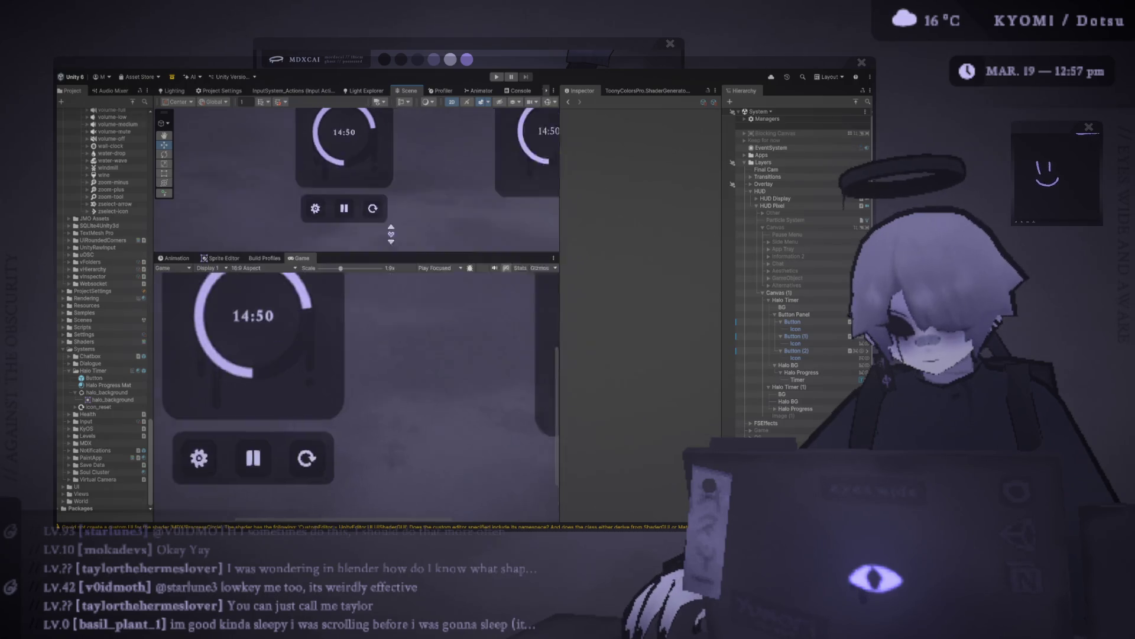
{"action": "scroll", "coordinate": [396, 324], "scroll_direction": "down", "scroll_amount": 5}
{"action": "left_click", "coordinate": [810, 299]}
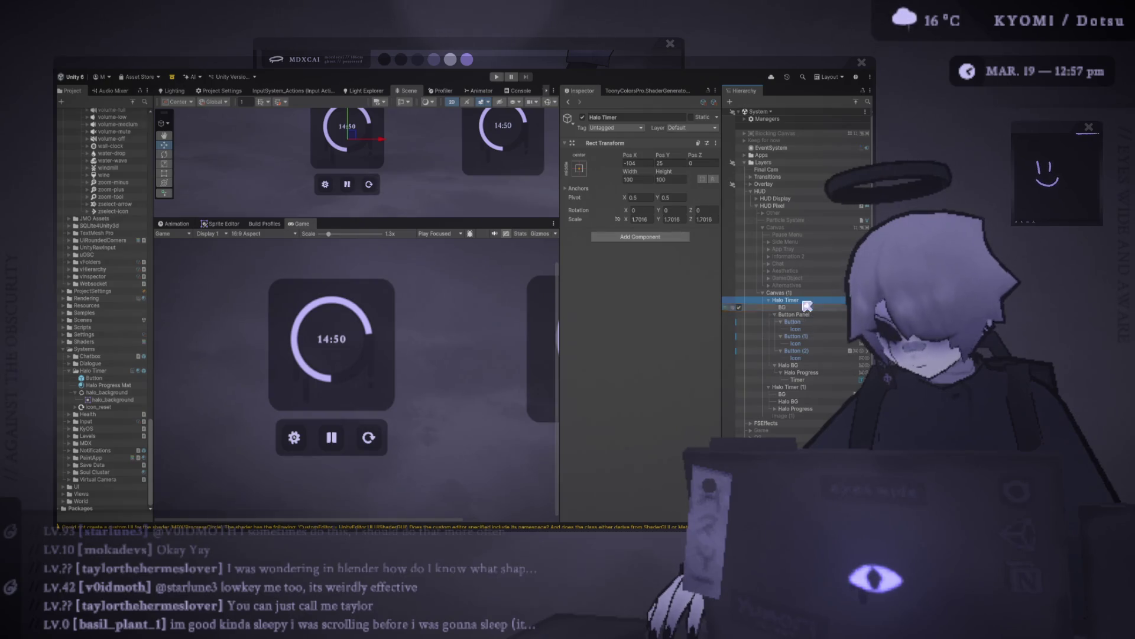
{"action": "scroll", "coordinate": [505, 341], "scroll_direction": "down", "scroll_amount": 2}
{"action": "left_click", "coordinate": [789, 387]}
{"action": "key", "text": "Delete"}
- Duplicate Halo Timer and drag the copy right to Pos X 155
{"action": "left_click", "coordinate": [792, 300]}
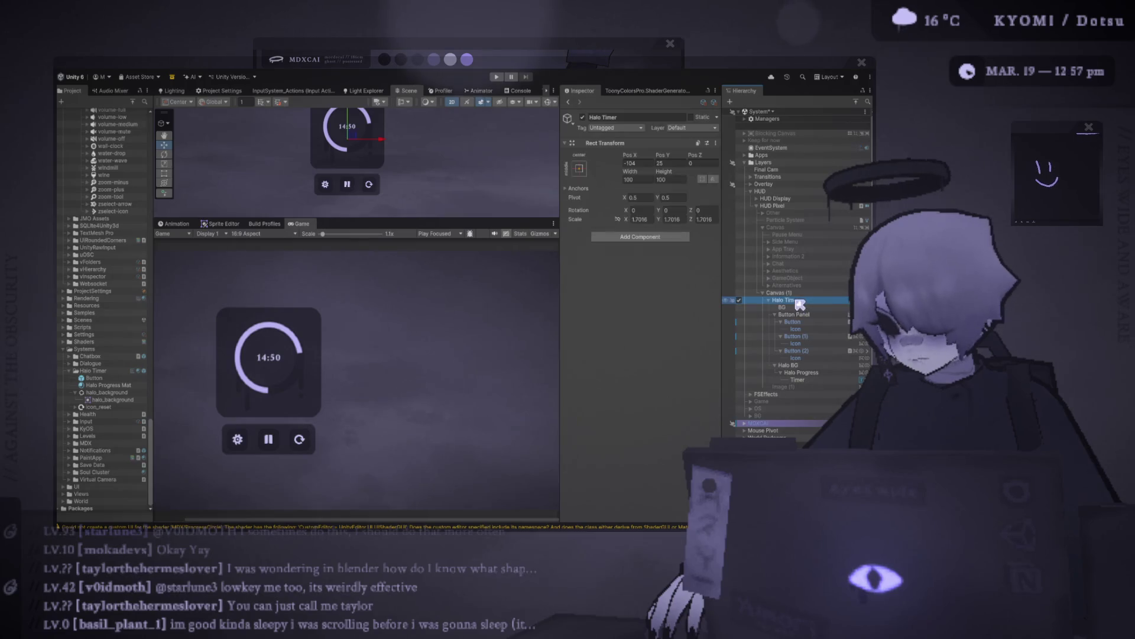
{"action": "key", "text": "ctrl+d"}
{"action": "left_click_drag", "start_coordinate": [384, 145], "coordinate": [496, 145]}
{"action": "scroll", "coordinate": [431, 192], "scroll_direction": "up", "scroll_amount": 5}
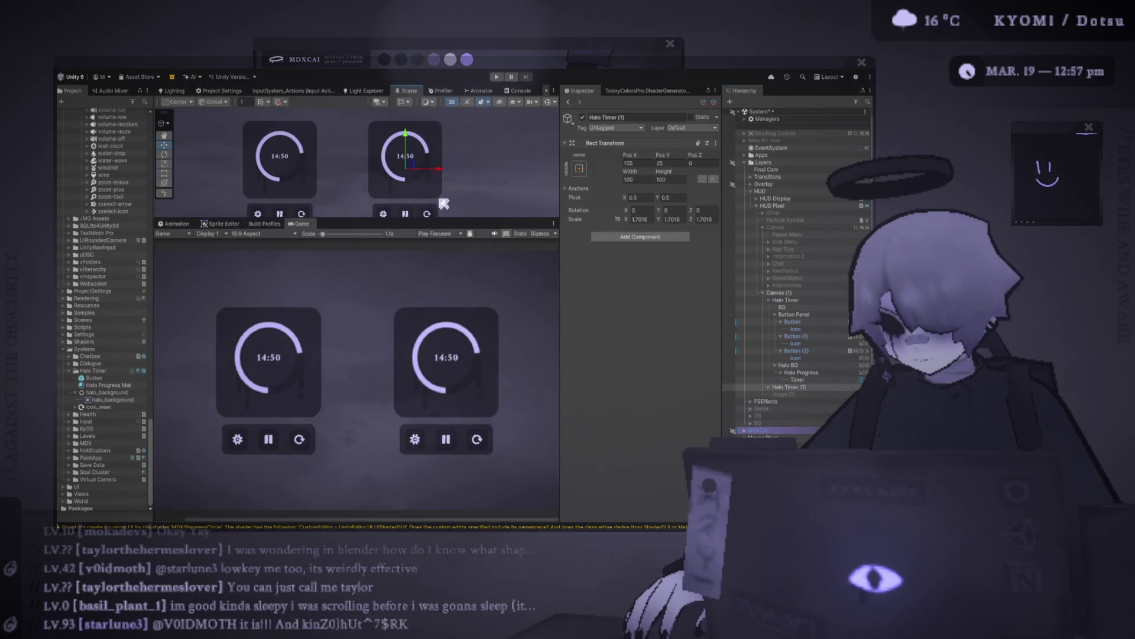
{"action": "left_click_drag", "start_coordinate": [464, 221], "coordinate": [453, 312]}
{"action": "scroll", "coordinate": [408, 225], "scroll_direction": "up", "scroll_amount": 2}
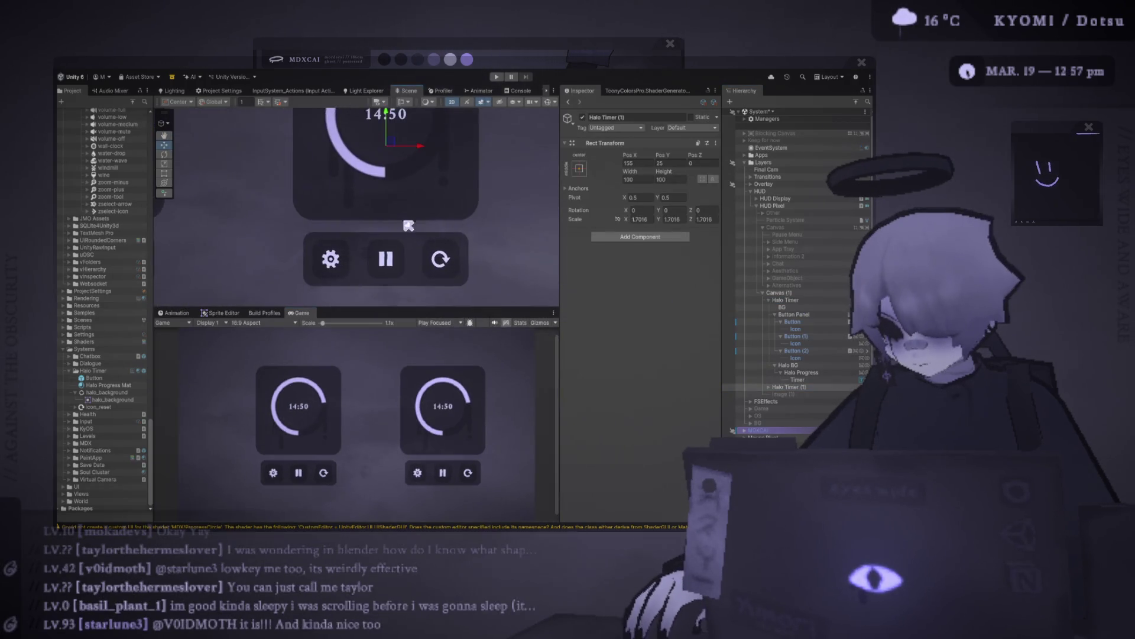
{"action": "left_click", "coordinate": [798, 314]}
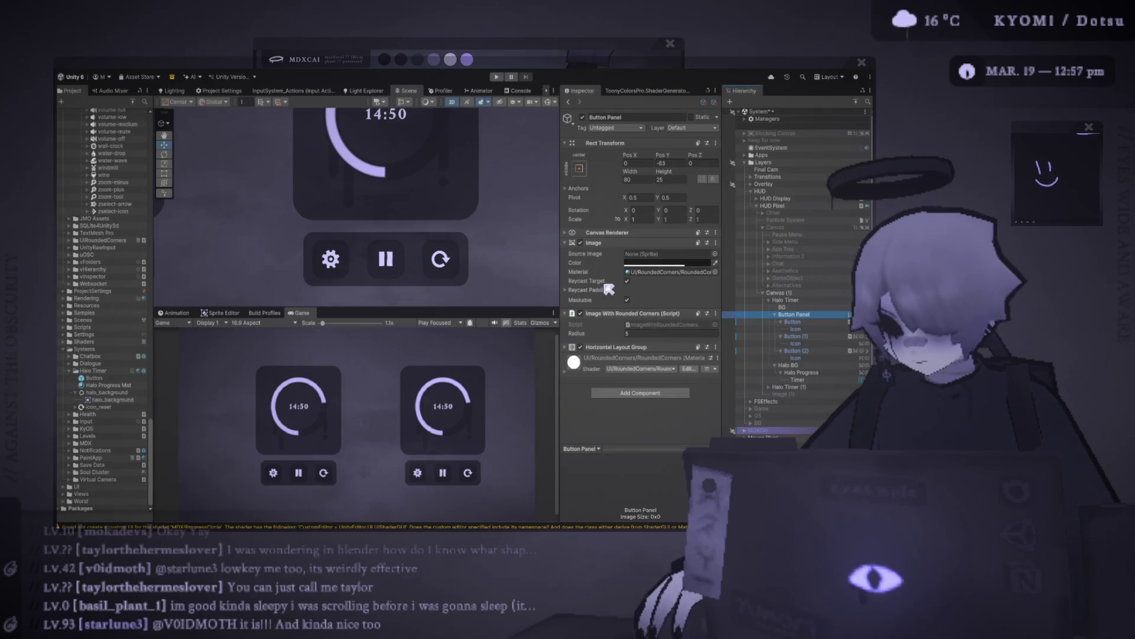
- Raise the copy's Button Panel slightly and stretch its BG background taller downward
{"action": "left_click", "coordinate": [770, 387]}
{"action": "left_click", "coordinate": [776, 401]}
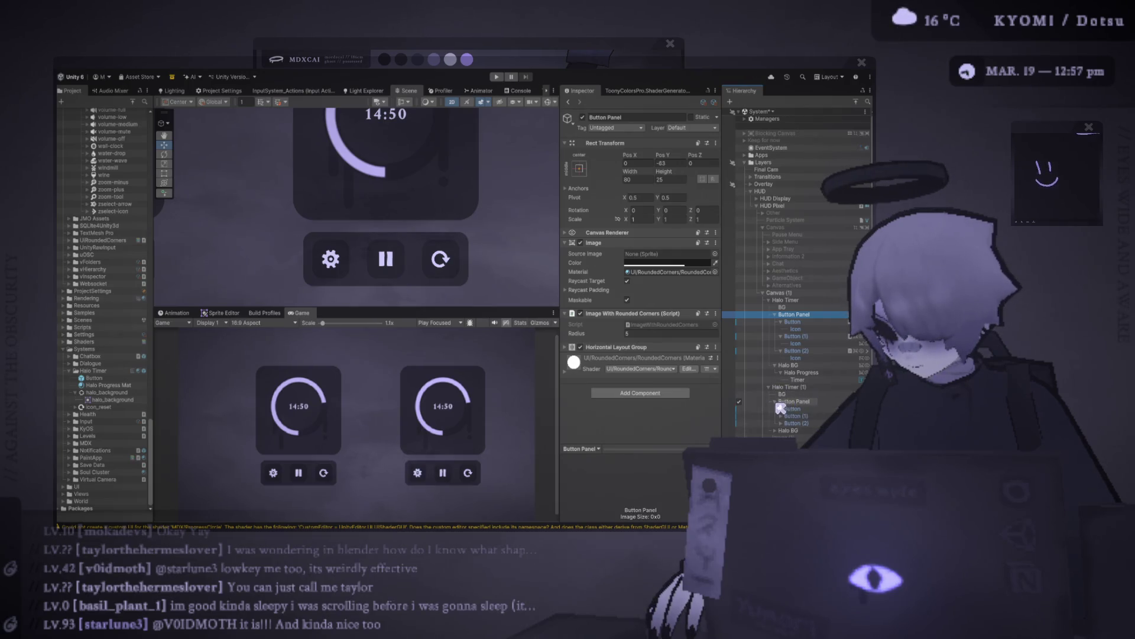
{"action": "left_click", "coordinate": [775, 430]}
{"action": "left_click", "coordinate": [797, 438]}
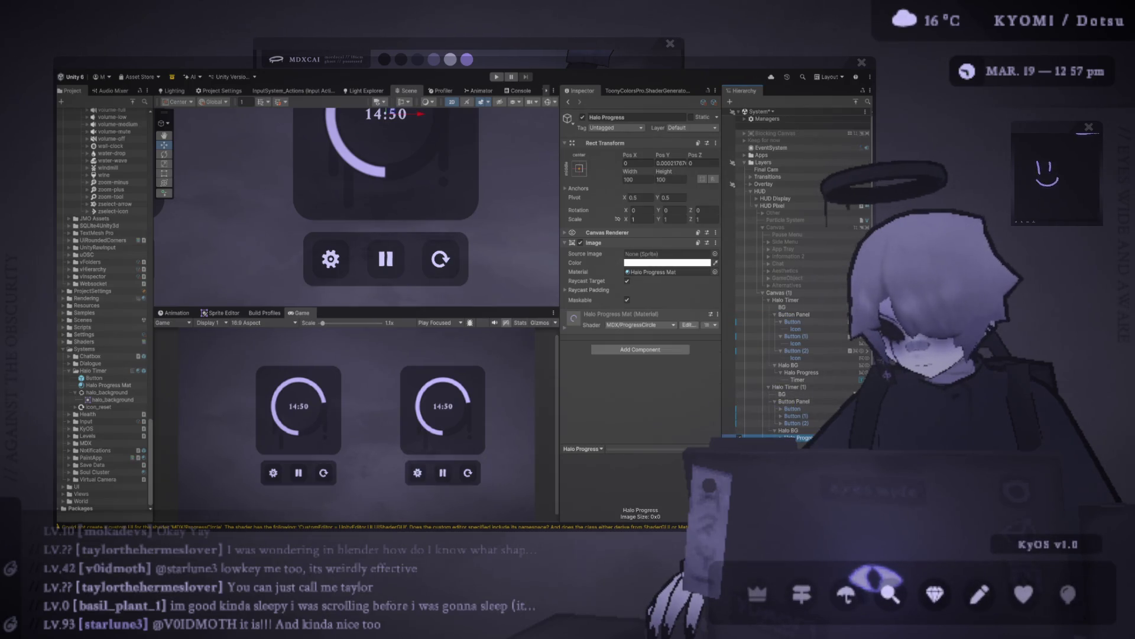
{"action": "left_click", "coordinate": [792, 402]}
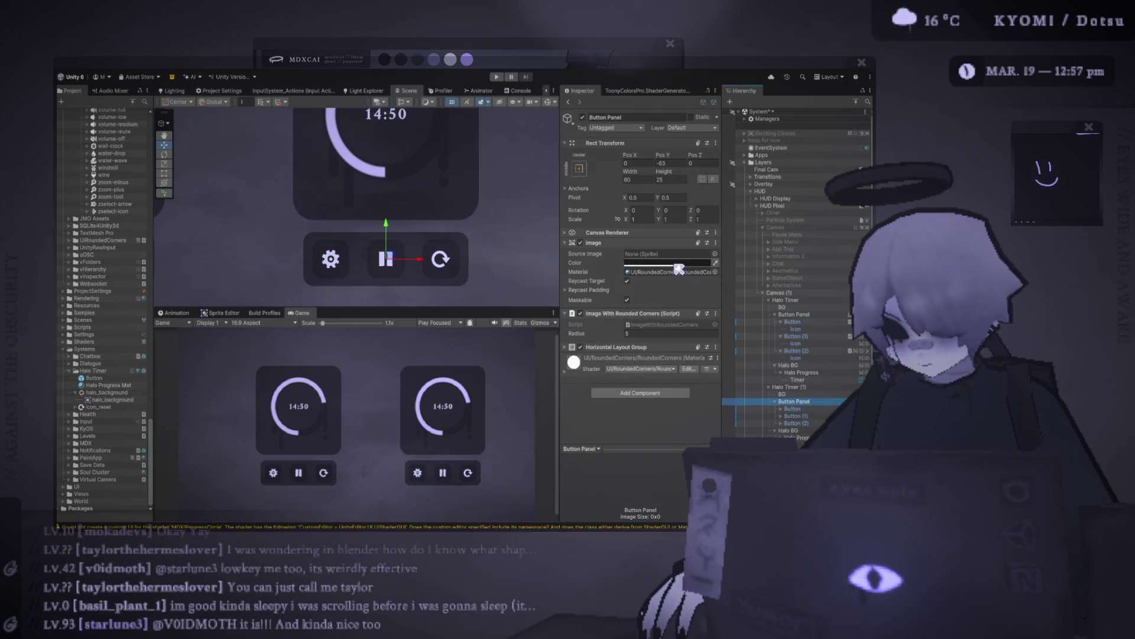
{"action": "left_click_drag", "start_coordinate": [388, 223], "coordinate": [388, 156]}
{"action": "key", "text": "f"}
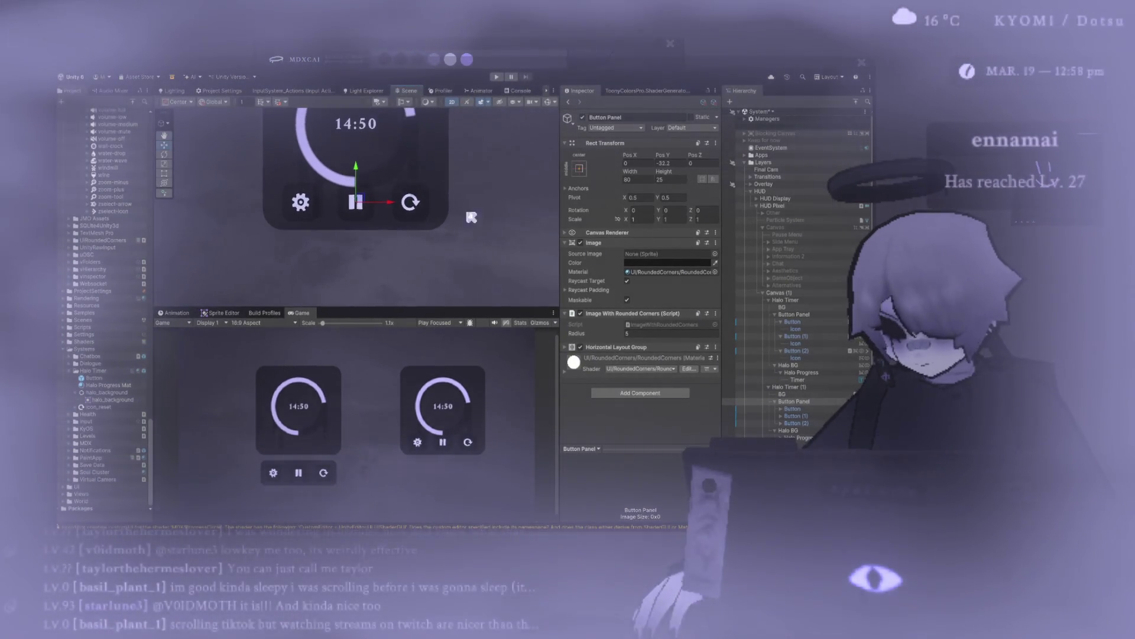
{"action": "left_click", "coordinate": [439, 208]}
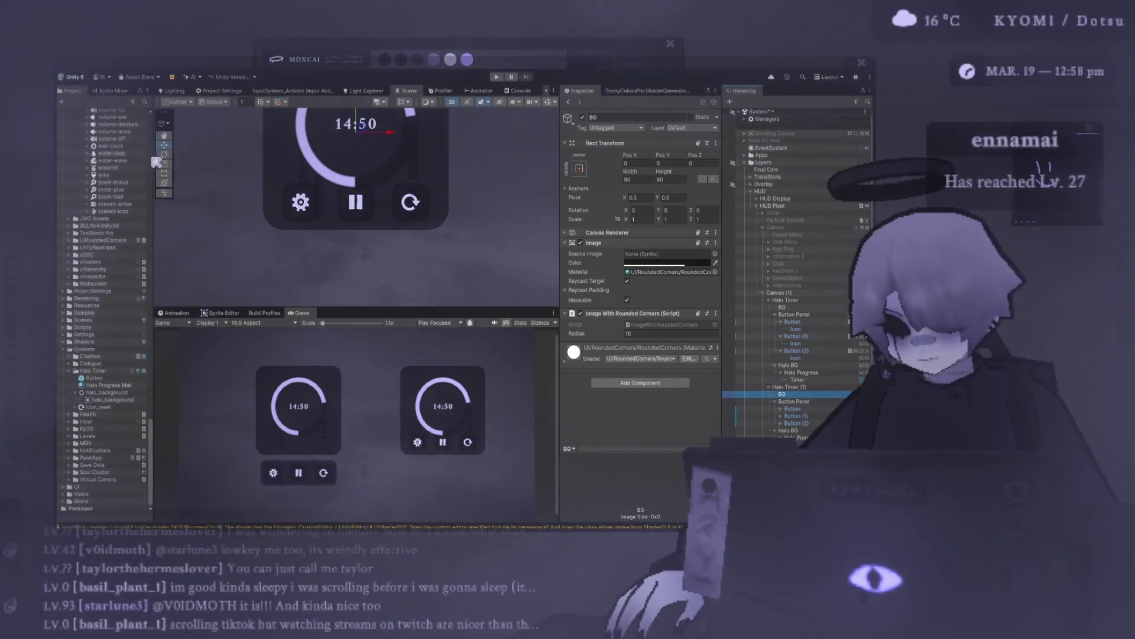
{"action": "left_click_drag", "start_coordinate": [349, 230], "coordinate": [350, 269]}
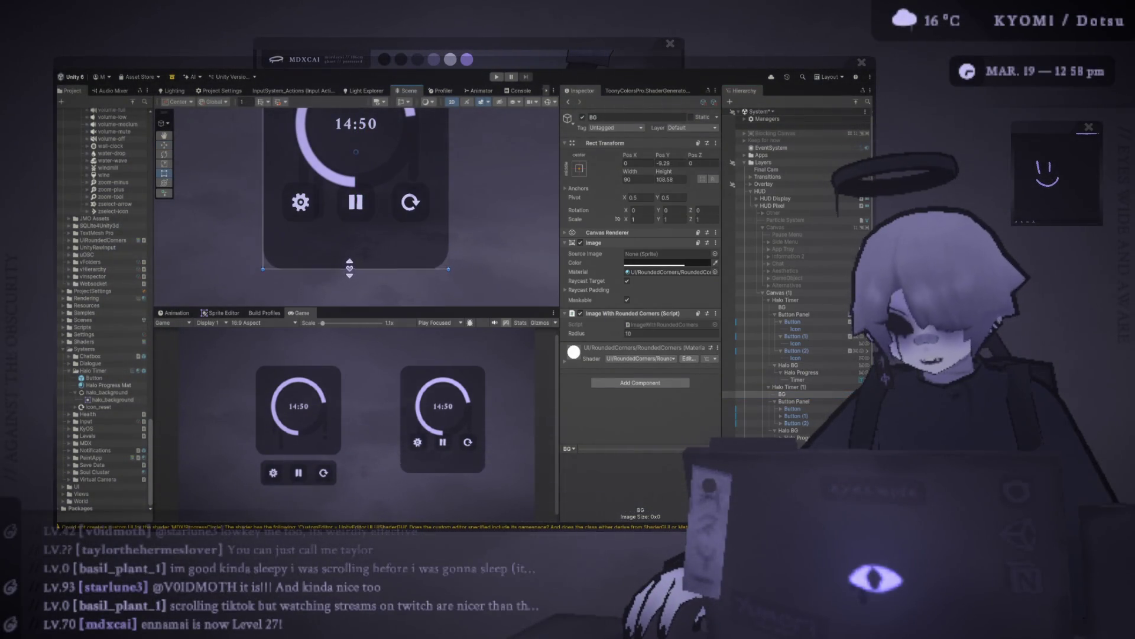
- Move the copy's Button Panel above the clock ring with the Move tool
{"action": "left_click", "coordinate": [792, 387]}
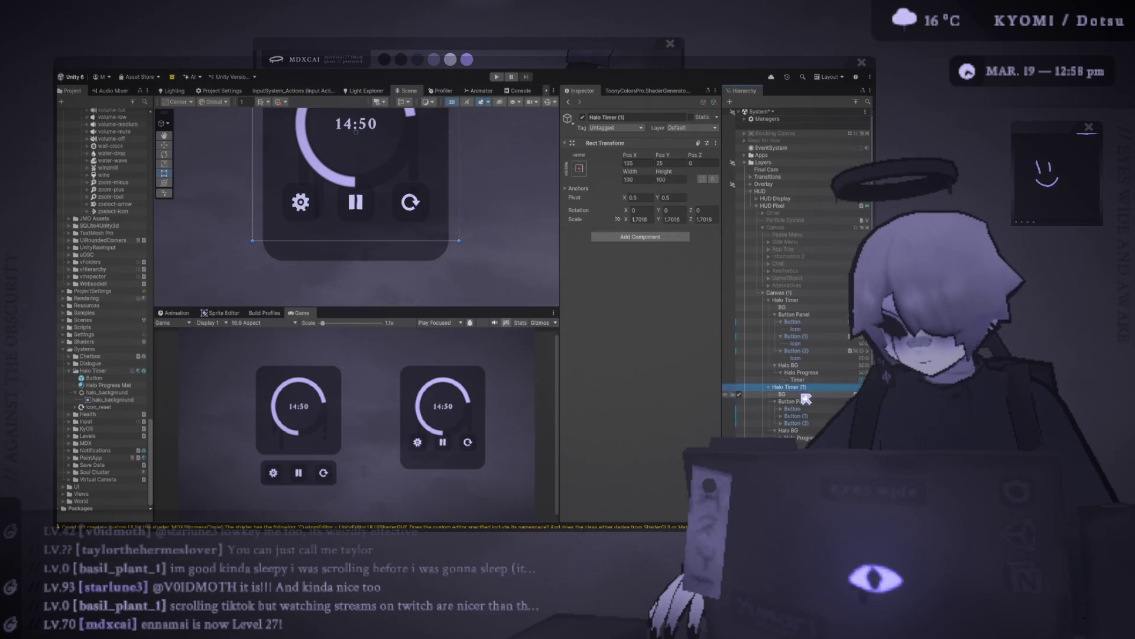
{"action": "left_click", "coordinate": [795, 400]}
{"action": "key", "text": "w"}
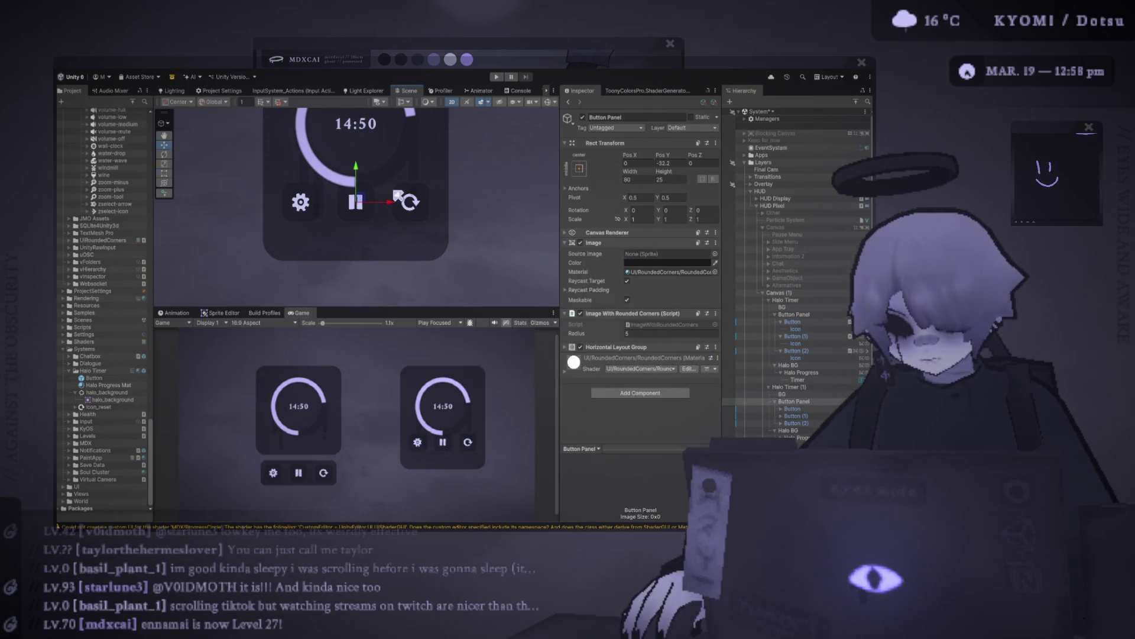
{"action": "left_click_drag", "start_coordinate": [360, 175], "coordinate": [361, 215]}
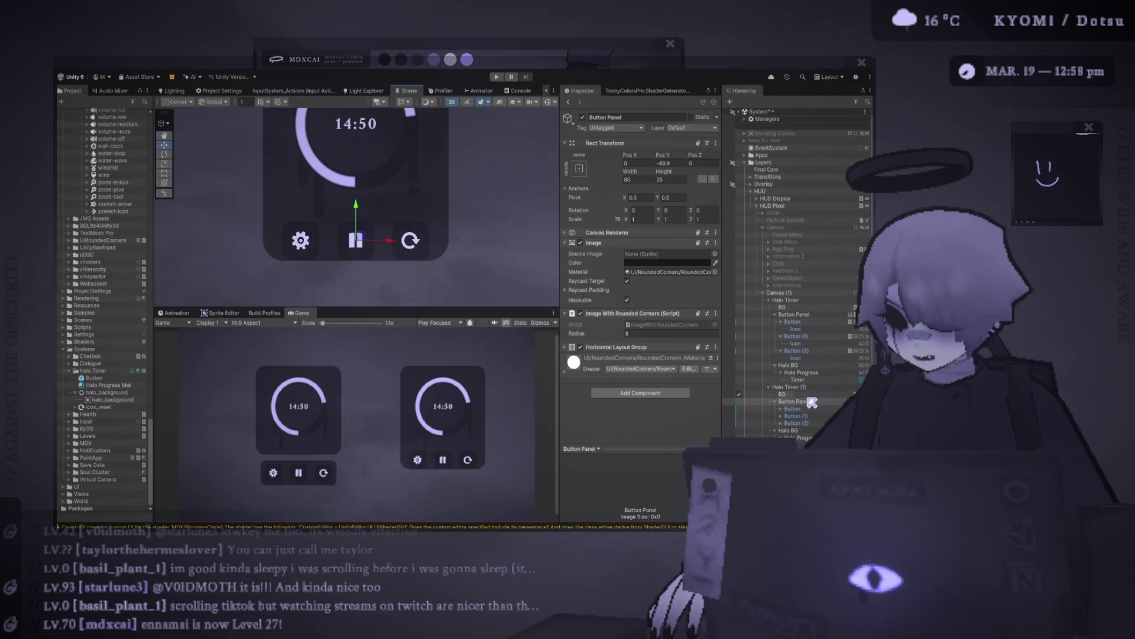
{"action": "left_click_drag", "start_coordinate": [360, 217], "coordinate": [361, 204]}
{"action": "scroll", "coordinate": [364, 224], "scroll_direction": "down", "scroll_amount": 3}
{"action": "mouse_move", "coordinate": [373, 242]}
{"action": "left_mouse_down"}
{"action": "mouse_move", "coordinate": [375, 133]}
{"action": "mouse_move", "coordinate": [374, 142]}
{"action": "left_mouse_up"}
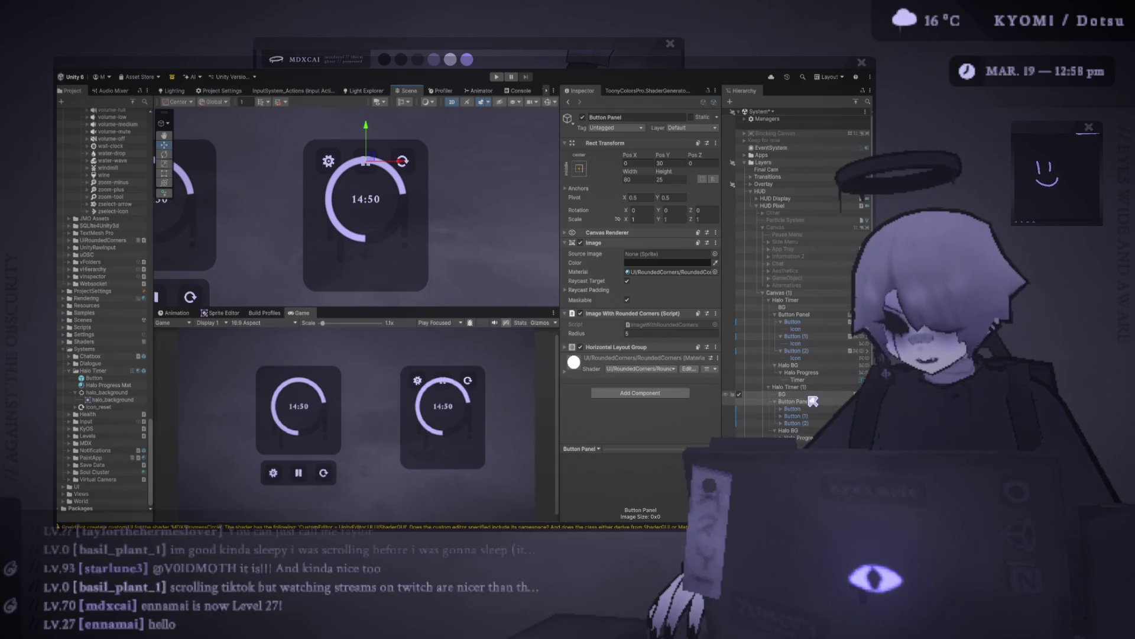
{"action": "key", "text": "ctrl+z"}
{"action": "key", "text": "ctrl+z"}
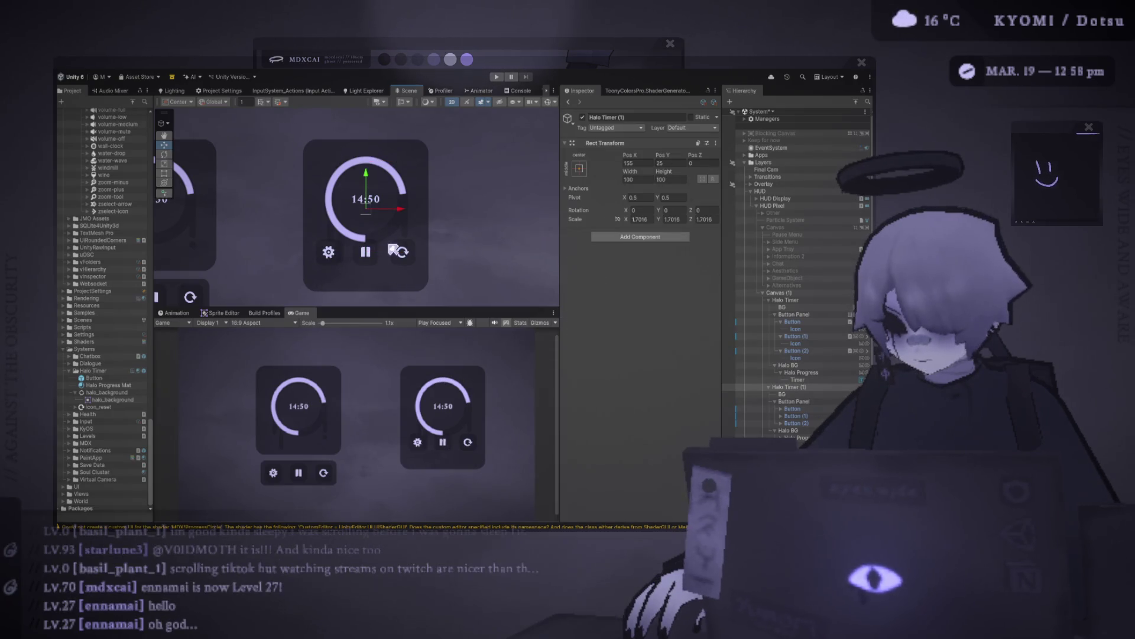
{"action": "key", "text": "ctrl+y"}
{"action": "key", "text": "ctrl+y"}
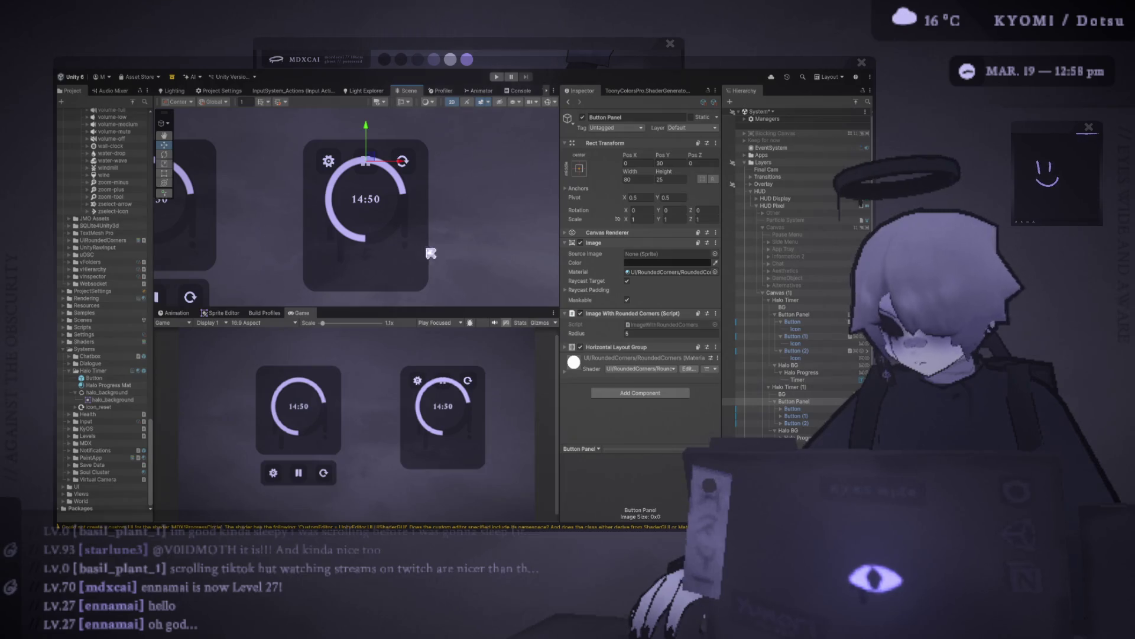
- Shift the copy's Halo BG clock ring slightly lower
{"action": "left_click", "coordinate": [796, 430]}
{"action": "left_click_drag", "start_coordinate": [375, 177], "coordinate": [373, 201]}
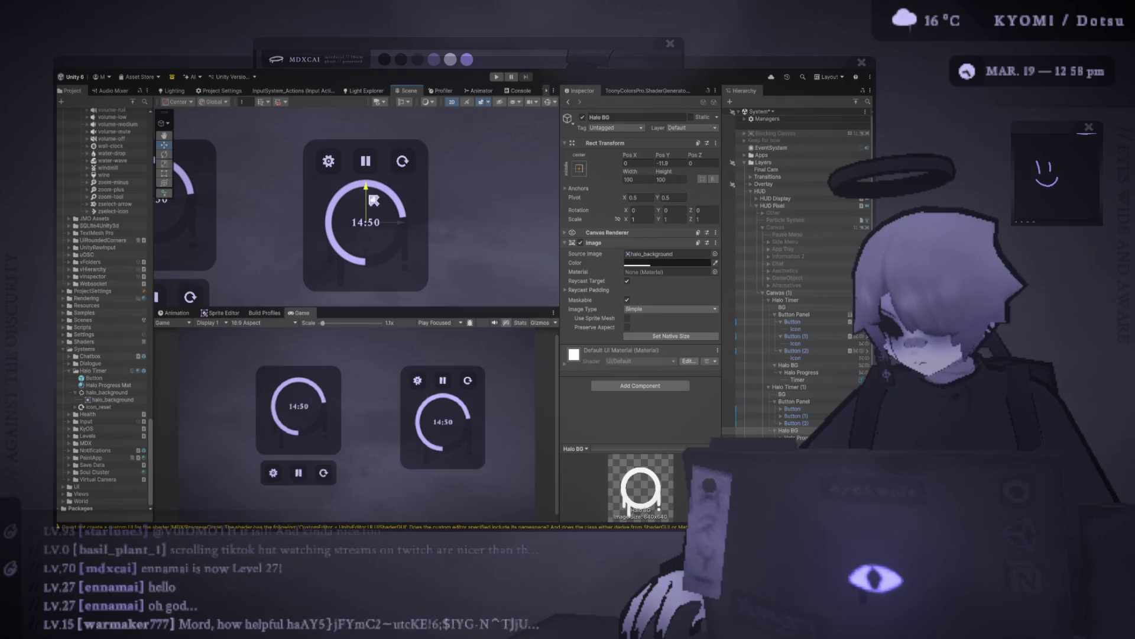
{"action": "left_click_drag", "start_coordinate": [374, 201], "coordinate": [372, 202]}
{"action": "left_click", "coordinate": [794, 401]}
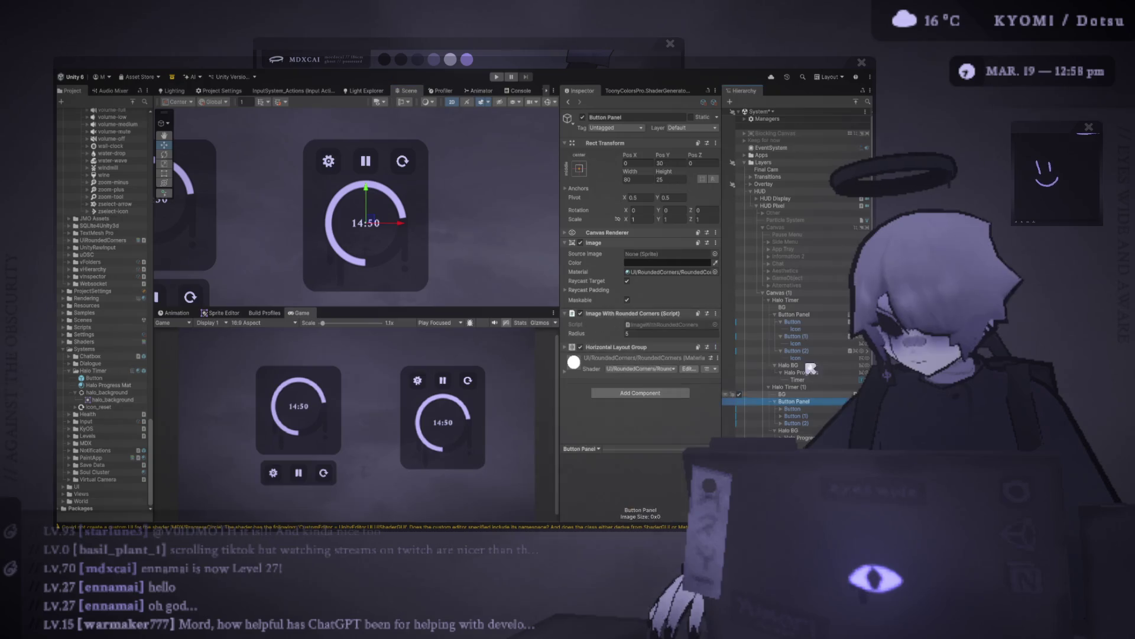
- Set the right timer's Button Panel to width 60 and height 20
{"action": "left_click", "coordinate": [640, 179]}
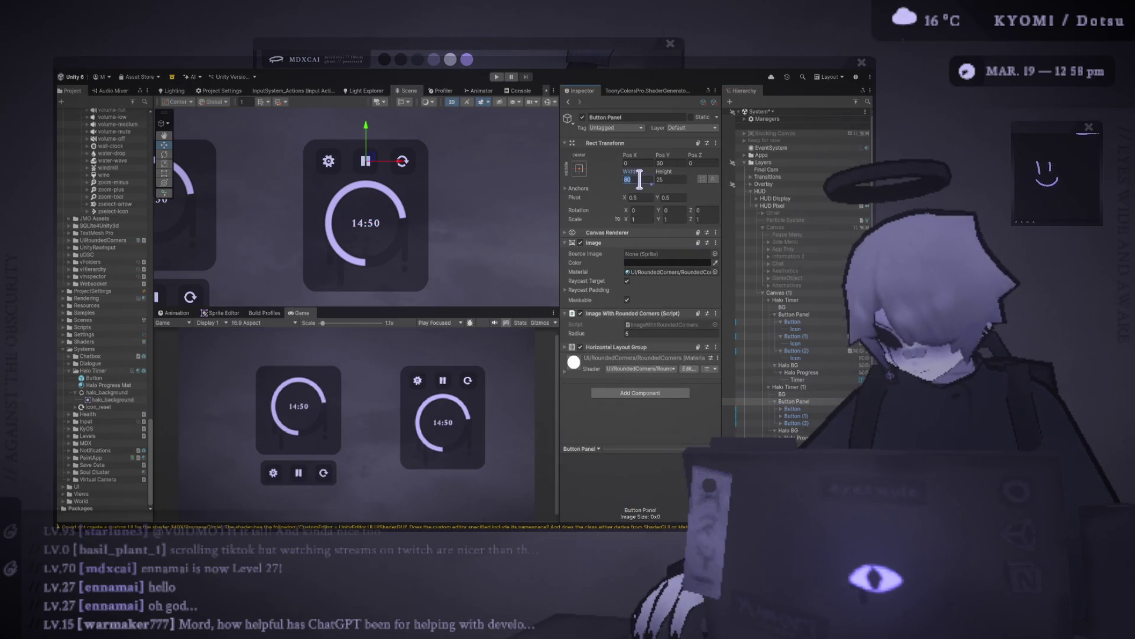
{"action": "type", "text": "70"}
{"action": "key", "text": "BackSpace"}
{"action": "key", "text": "BackSpace"}
{"action": "type", "text": "60"}
{"action": "key", "text": "Tab"}
{"action": "type", "text": "20"}
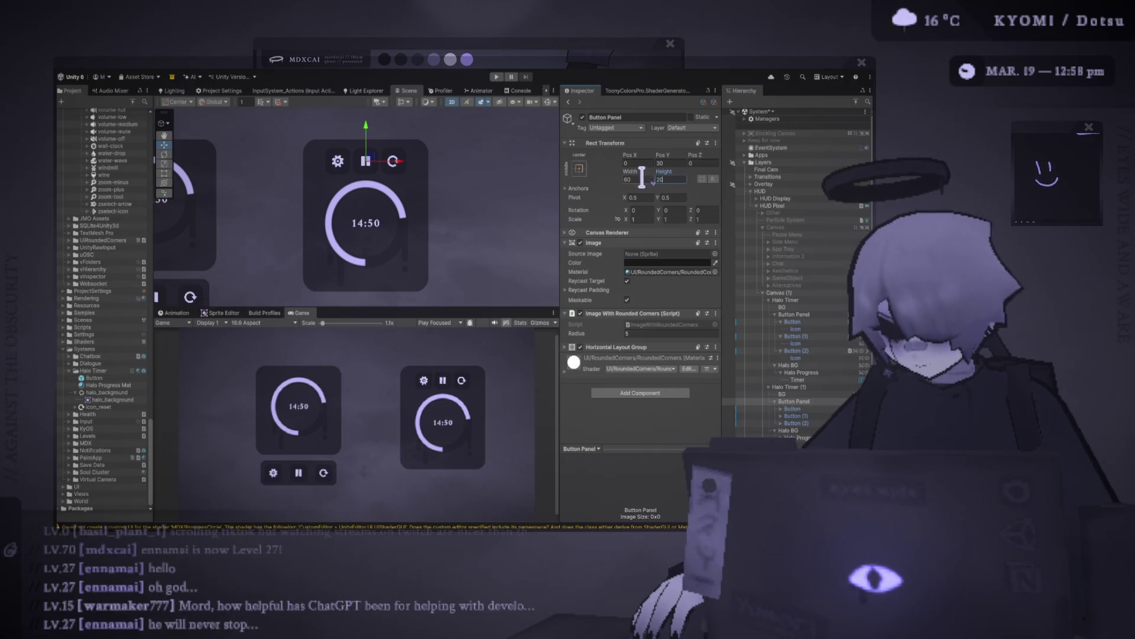
- Resize the right timer's three Buttons to 14×14
{"action": "left_click", "coordinate": [792, 409]}
{"action": "left_click", "coordinate": [793, 423], "text": "shift"}
{"action": "left_click", "coordinate": [648, 212]}
{"action": "type", "text": "14"}
{"action": "key", "text": "Tab"}
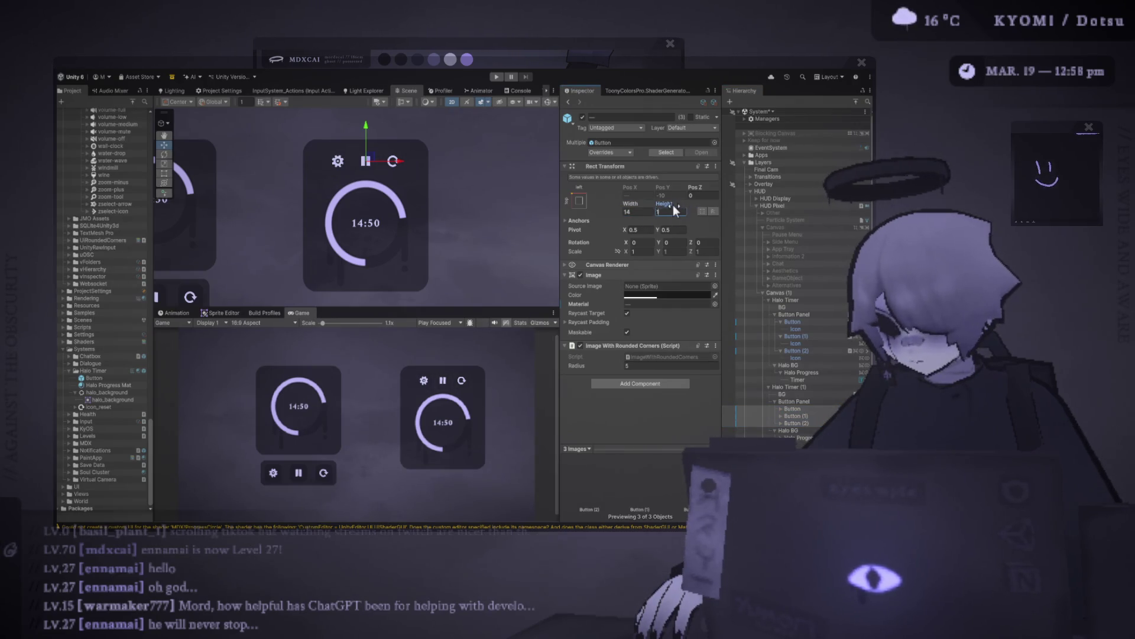
{"action": "left_click", "coordinate": [786, 412]}
- Resize the three button Icons to 7×7
{"action": "key", "text": "Right"}
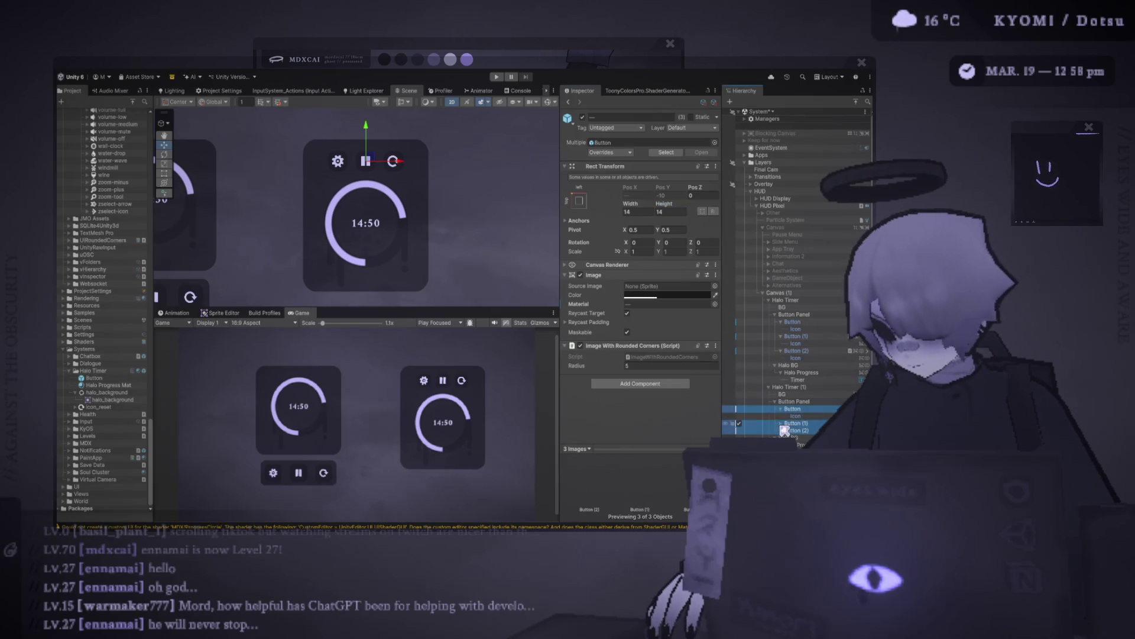
{"action": "left_click", "coordinate": [803, 437]}
{"action": "left_click", "coordinate": [795, 430], "text": "ctrl"}
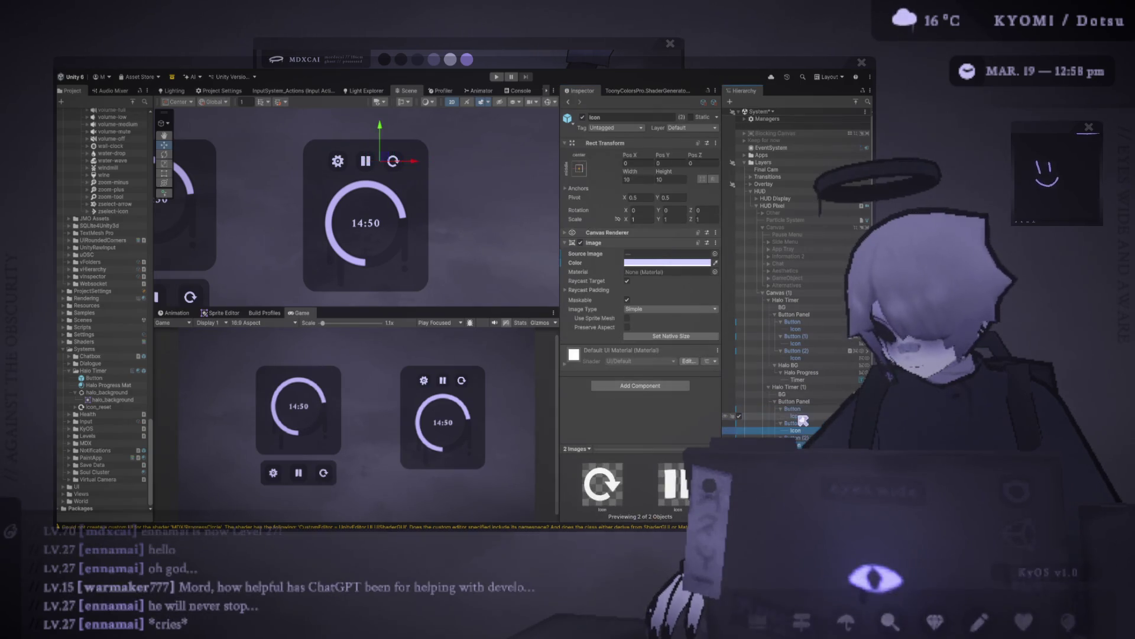
{"action": "left_click", "coordinate": [795, 415], "text": "ctrl"}
{"action": "left_click", "coordinate": [647, 177]}
{"action": "type", "text": "7"}
{"action": "left_click", "coordinate": [683, 179]}
{"action": "type", "text": "7"}
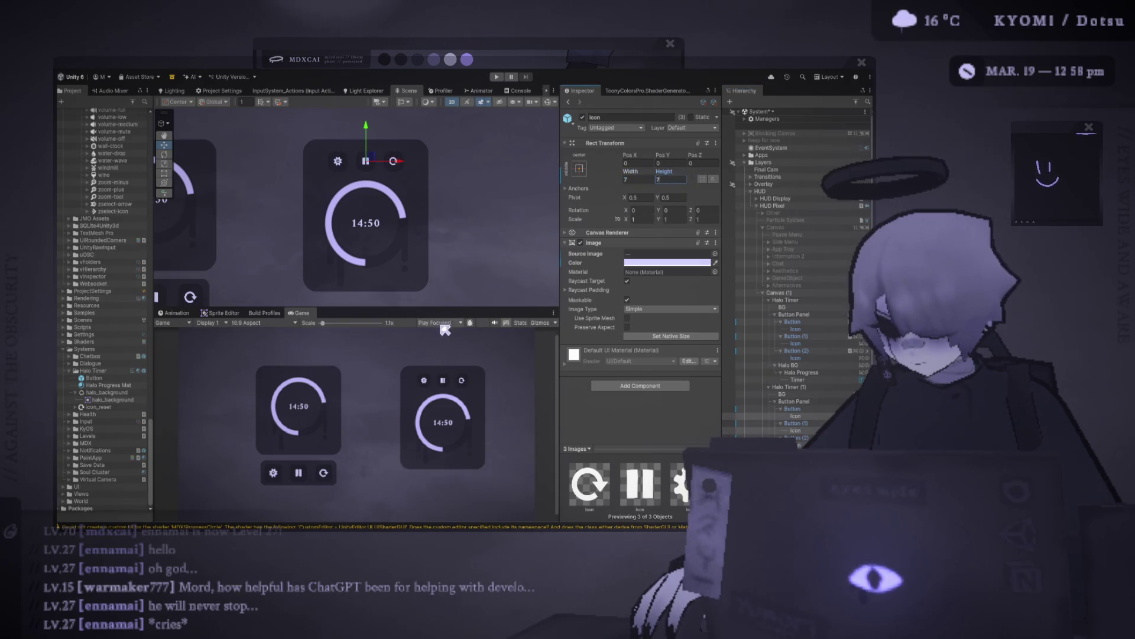
- Enlarge the Game view and inspect the right timer's panel, buttons, icon, ring and background
{"action": "left_click_drag", "start_coordinate": [443, 307], "coordinate": [443, 179]}
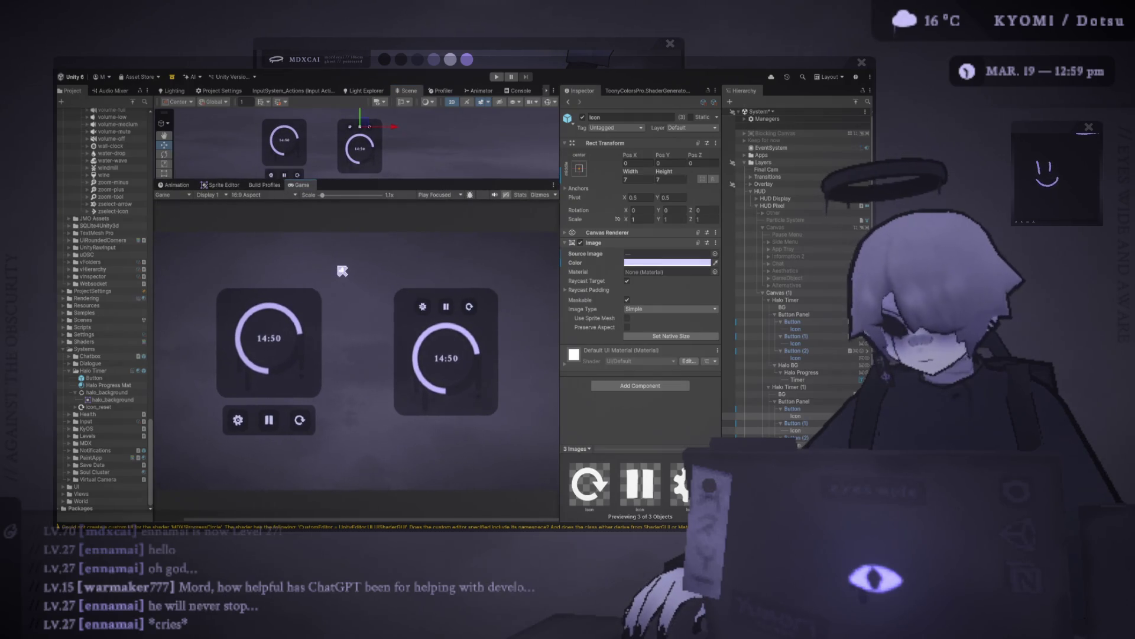
{"action": "left_click", "coordinate": [794, 402]}
{"action": "left_click", "coordinate": [640, 180]}
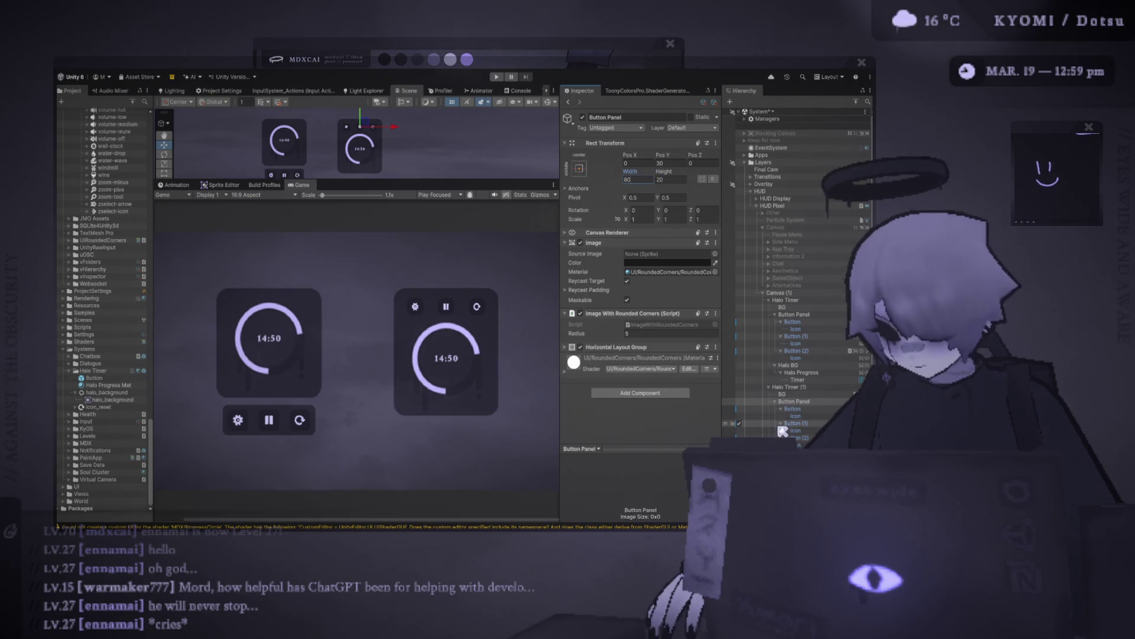
{"action": "left_click", "coordinate": [792, 409]}
{"action": "left_click", "coordinate": [792, 438], "text": "shift"}
{"action": "left_click", "coordinate": [663, 307]}
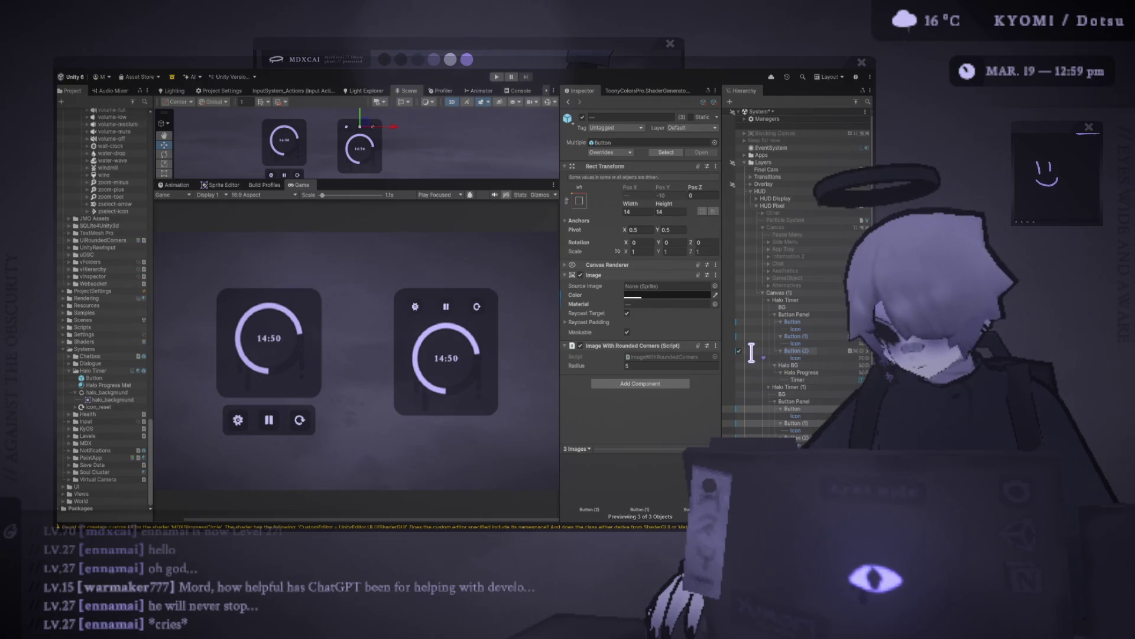
{"action": "left_click", "coordinate": [795, 430]}
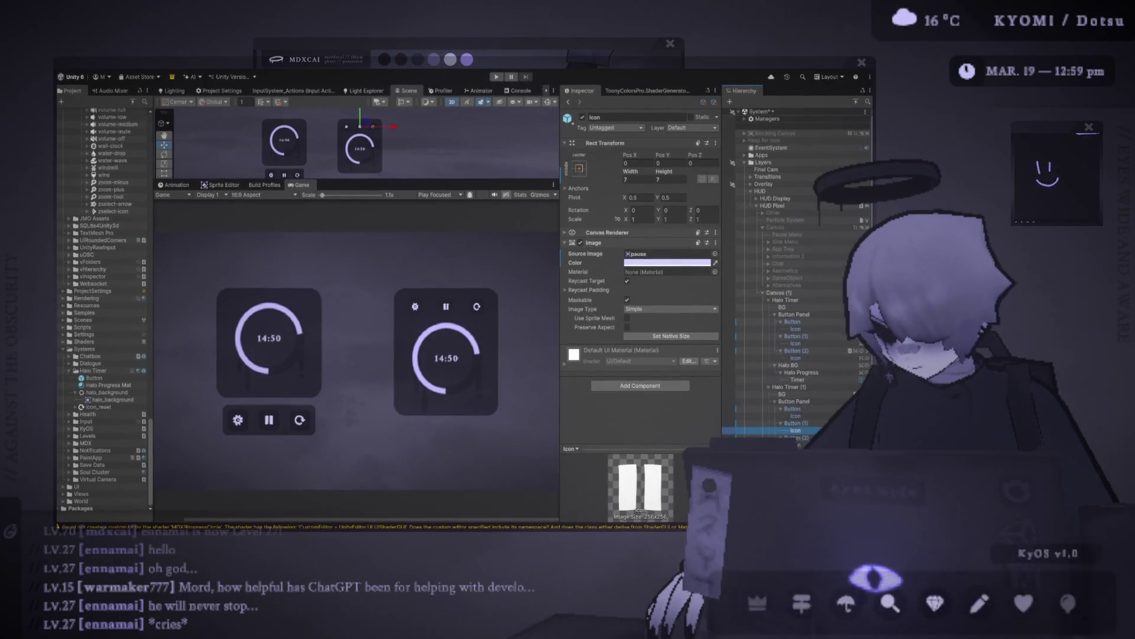
{"action": "left_click", "coordinate": [360, 148]}
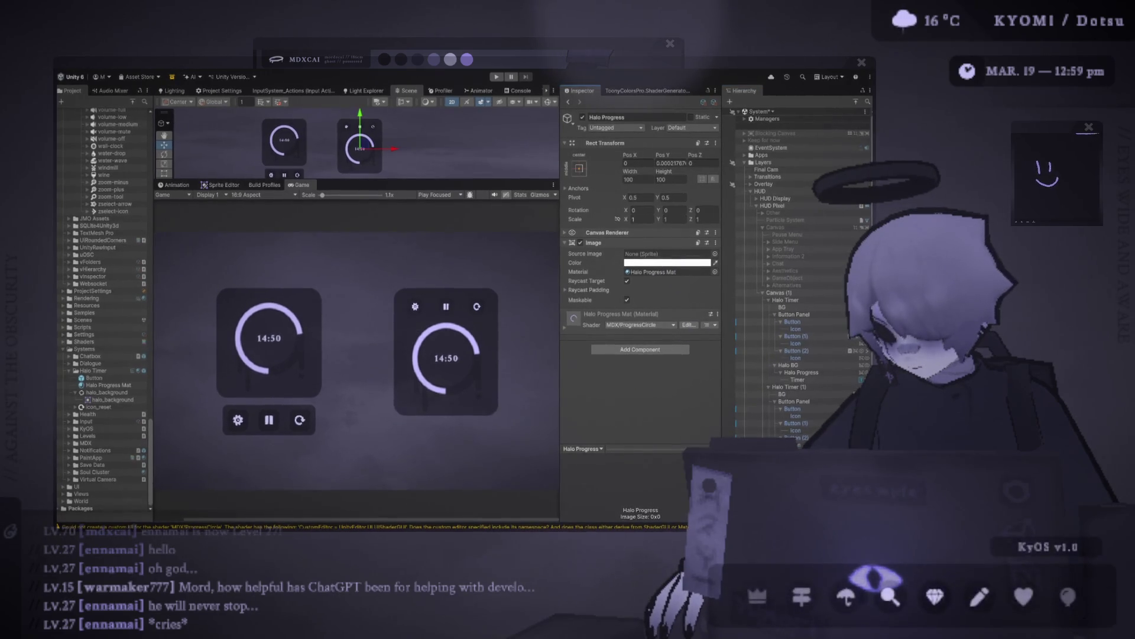
{"action": "left_click", "coordinate": [788, 364]}
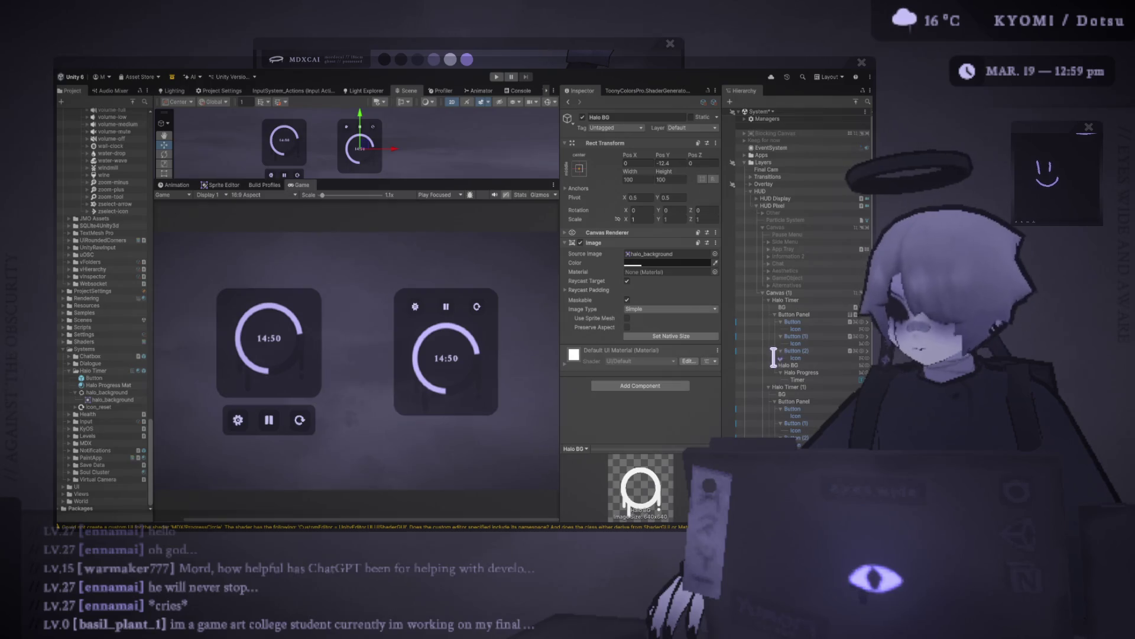
{"action": "scroll", "coordinate": [426, 266], "scroll_direction": "down", "scroll_amount": 1}
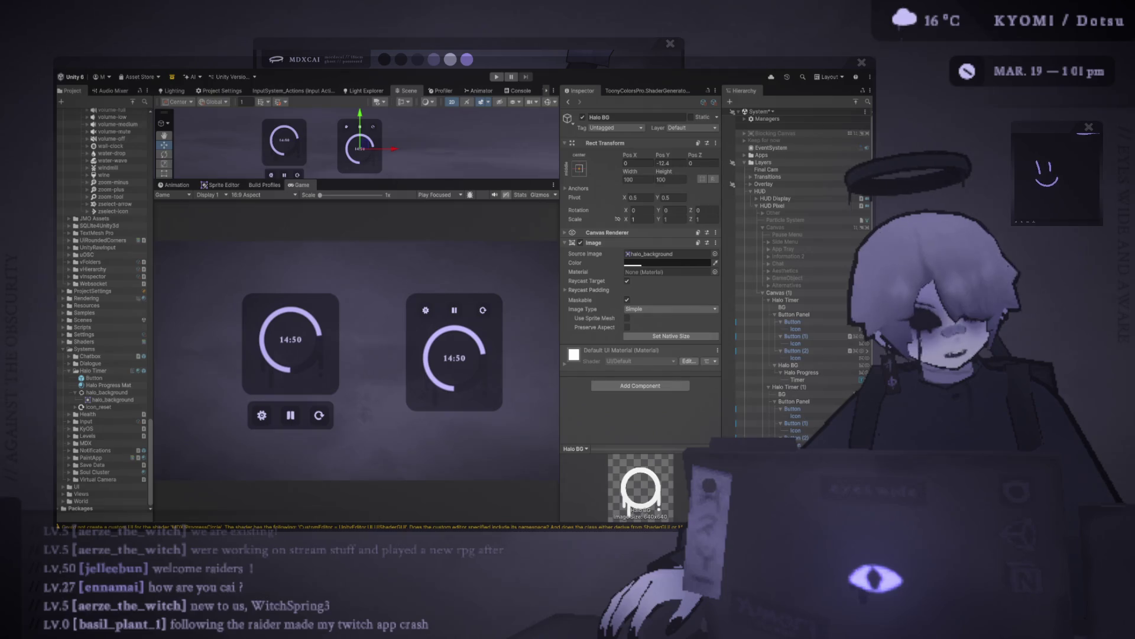
- Enlarge the Scene view and select the right timer's three Buttons
{"action": "left_click_drag", "start_coordinate": [346, 183], "coordinate": [357, 260]}
{"action": "scroll", "coordinate": [396, 158], "scroll_direction": "up", "scroll_amount": 2}
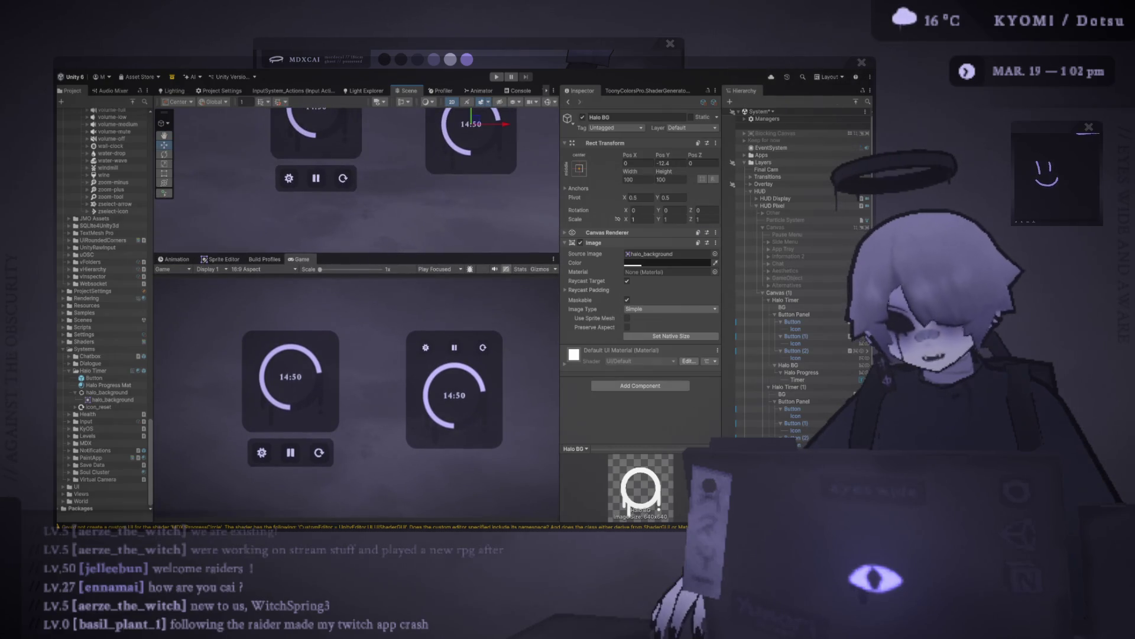
{"action": "left_click", "coordinate": [792, 321]}
{"action": "left_click", "coordinate": [796, 336], "text": "ctrl"}
{"action": "left_click", "coordinate": [792, 351], "text": "ctrl"}
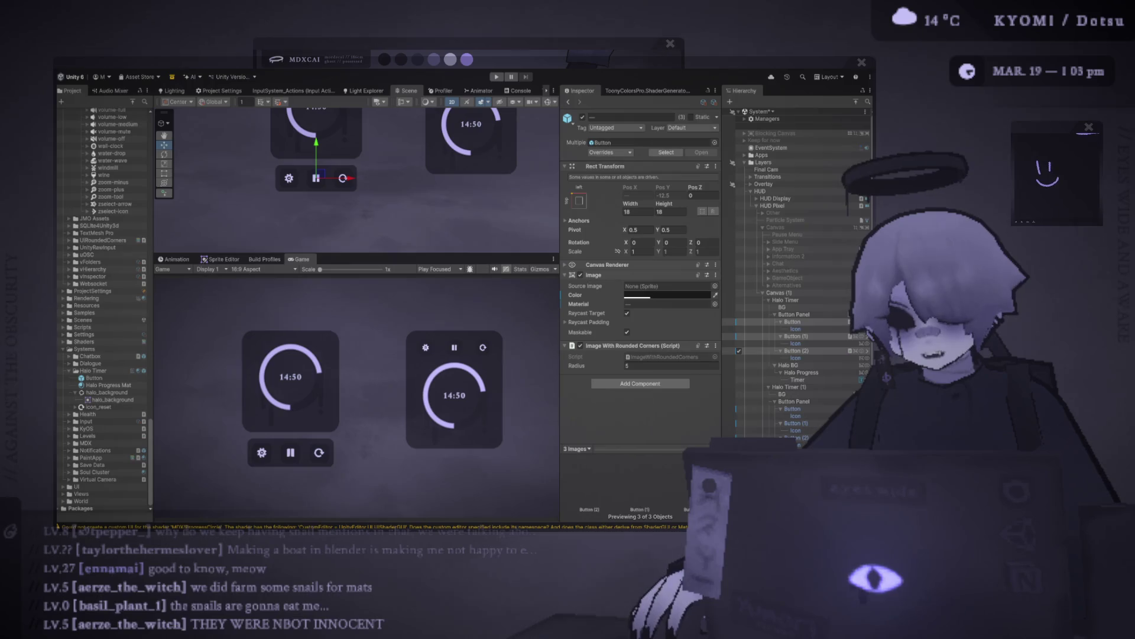
- Pan and zoom the Scene view onto both halo timer panels
{"action": "scroll", "coordinate": [465, 237], "scroll_direction": "down", "scroll_amount": 1}
{"action": "left_click_drag", "start_coordinate": [436, 243], "coordinate": [375, 228]}
{"action": "scroll", "coordinate": [375, 228], "scroll_direction": "up", "scroll_amount": 2}
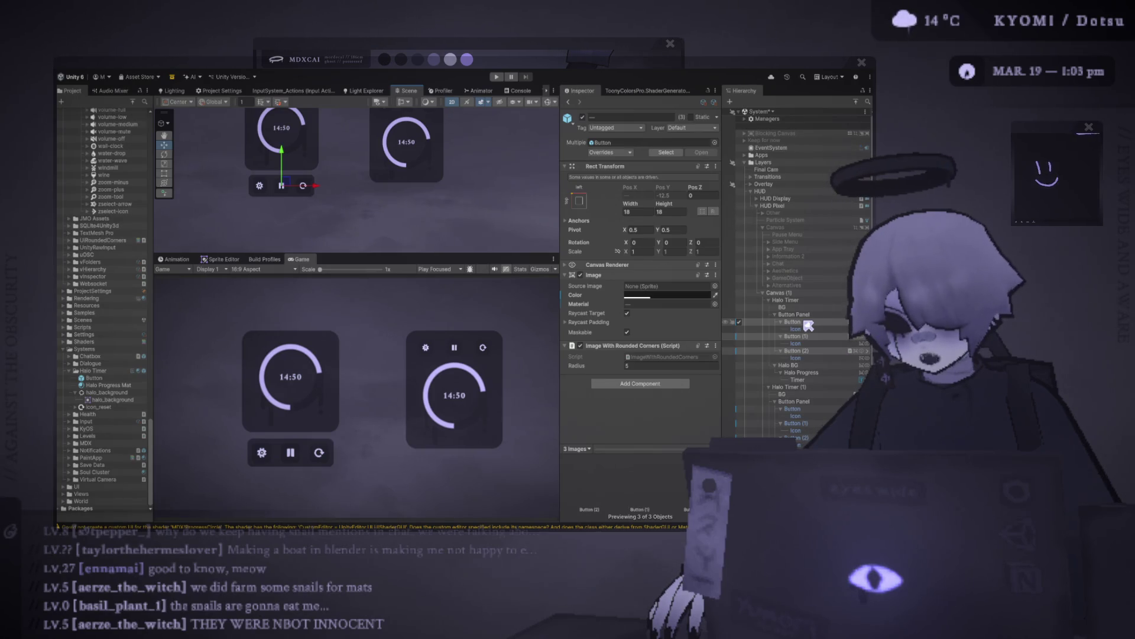
{"action": "scroll", "coordinate": [431, 231], "scroll_direction": "down", "scroll_amount": 4}
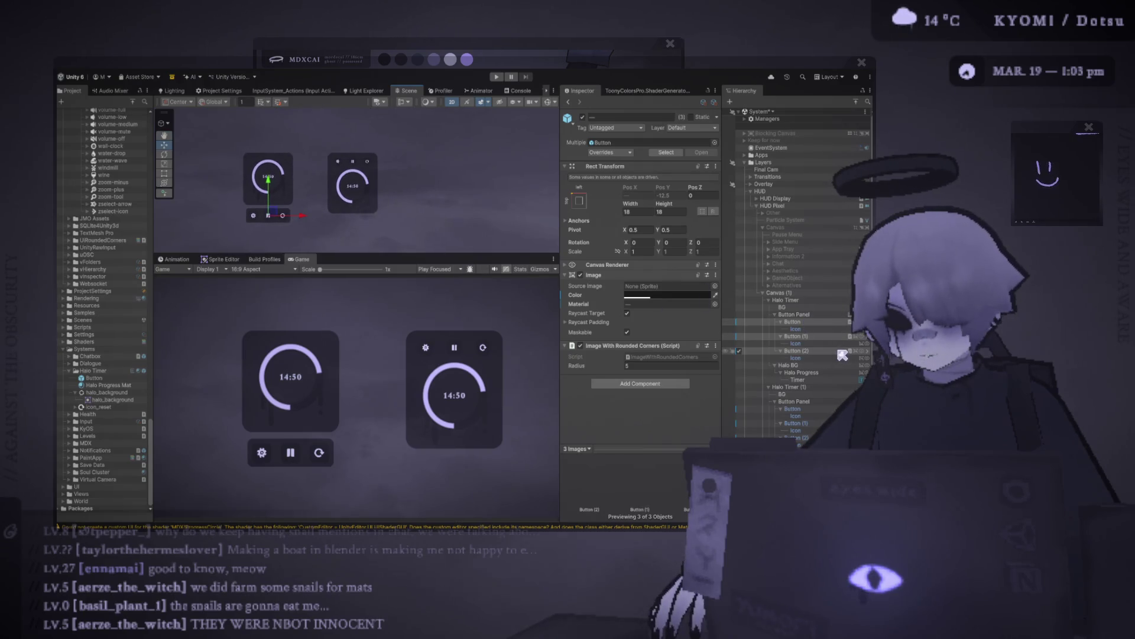
- Select Halo Timer (1)'s three button Icons and set their Width and Height to 11
{"action": "left_click", "coordinate": [819, 316]}
{"action": "left_click", "coordinate": [816, 393]}
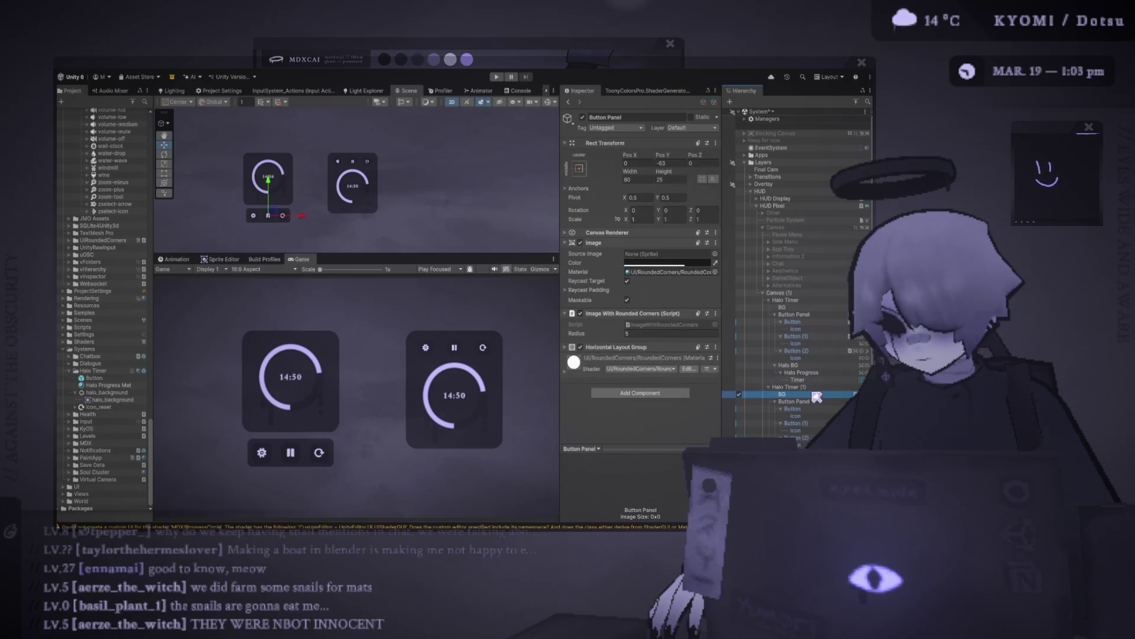
{"action": "left_click", "coordinate": [817, 409]}
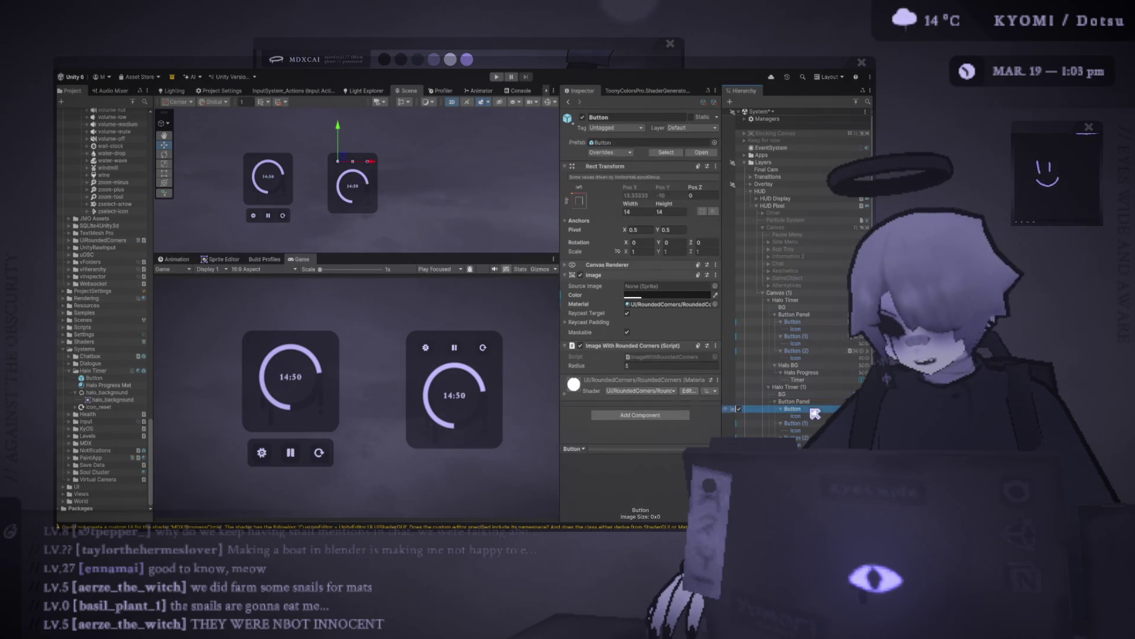
{"action": "left_click", "coordinate": [816, 422], "text": "ctrl"}
{"action": "left_click", "coordinate": [810, 437], "text": "ctrl"}
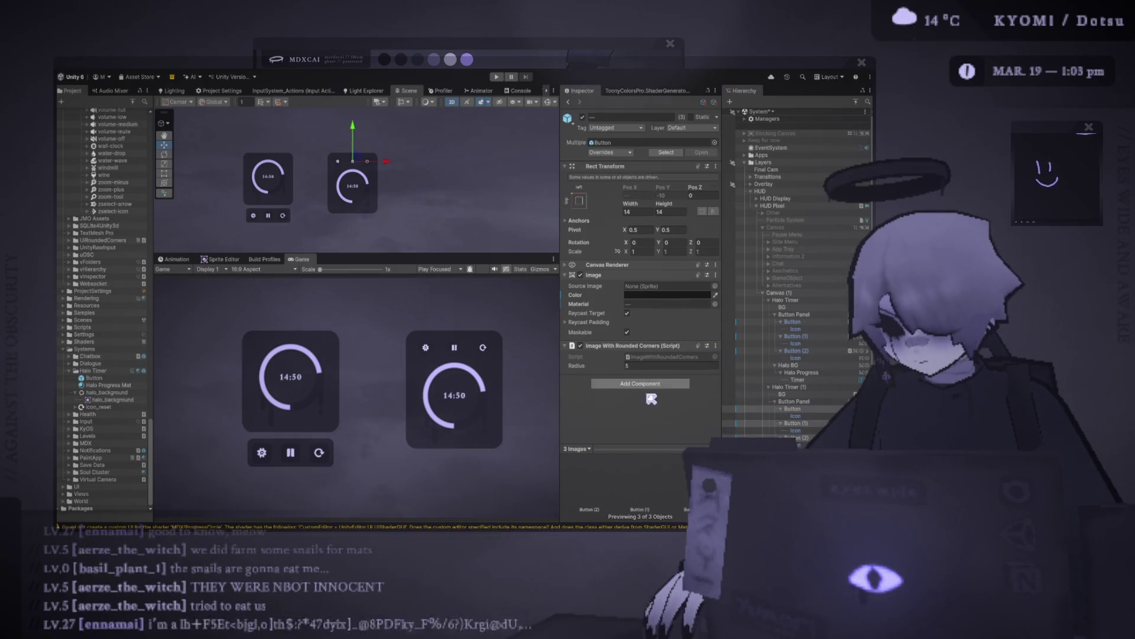
{"action": "left_click", "coordinate": [808, 416]}
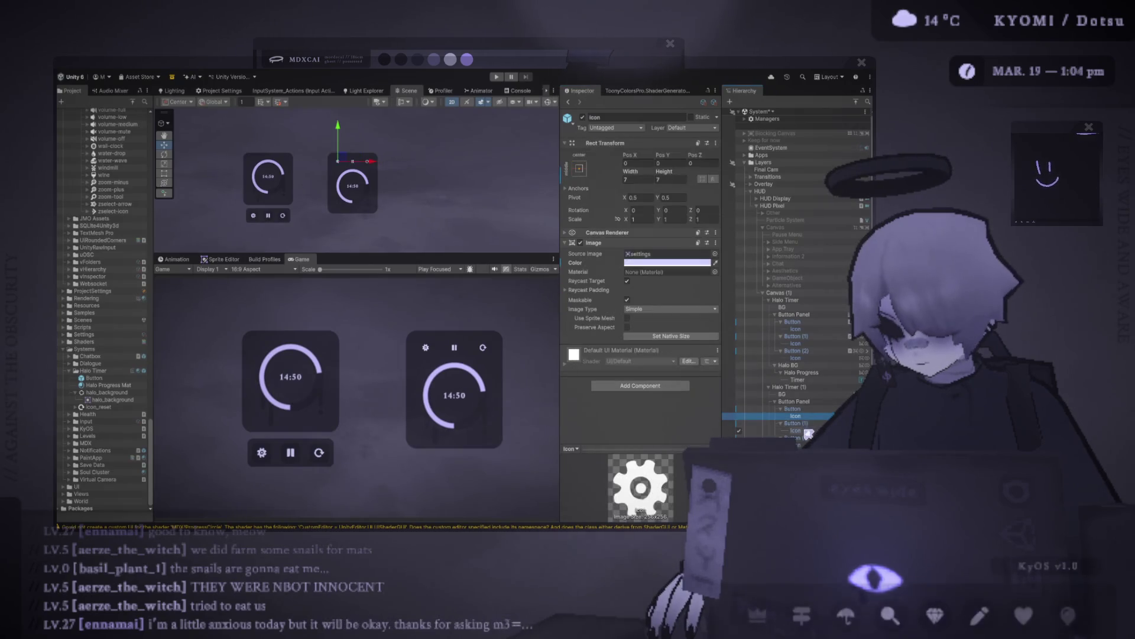
{"action": "left_click", "coordinate": [806, 431], "text": "ctrl"}
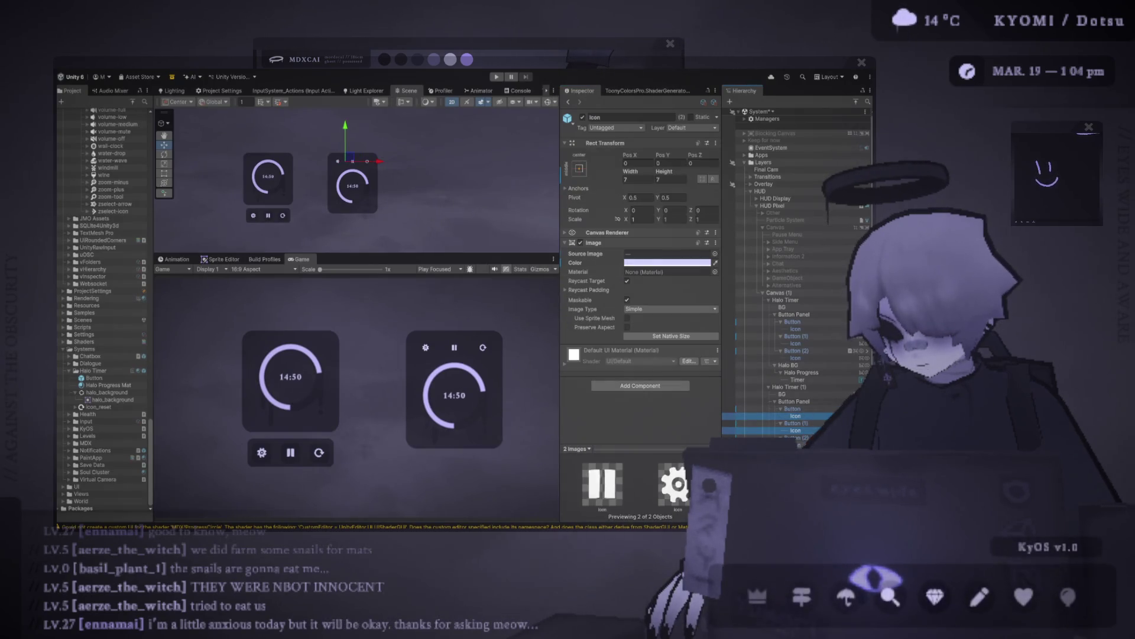
{"action": "left_click", "coordinate": [796, 445], "text": "ctrl"}
{"action": "left_click", "coordinate": [649, 181]}
{"action": "type", "text": "11"}
{"action": "left_click", "coordinate": [673, 180]}
{"action": "type", "text": "11"}
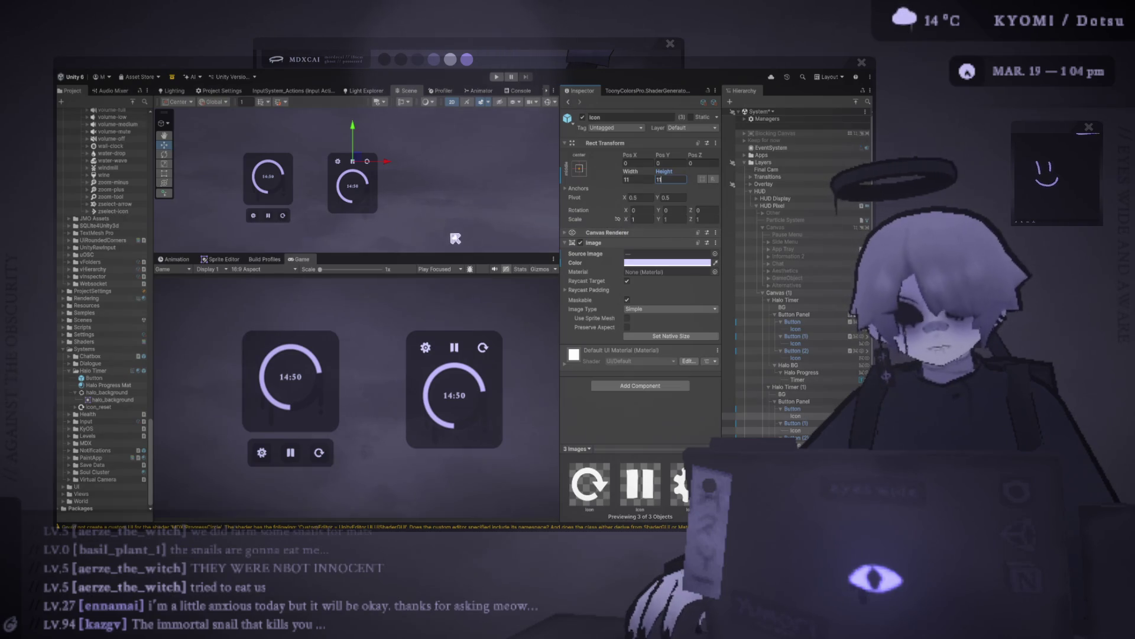
{"action": "scroll", "coordinate": [441, 232], "scroll_direction": "down", "scroll_amount": 4}
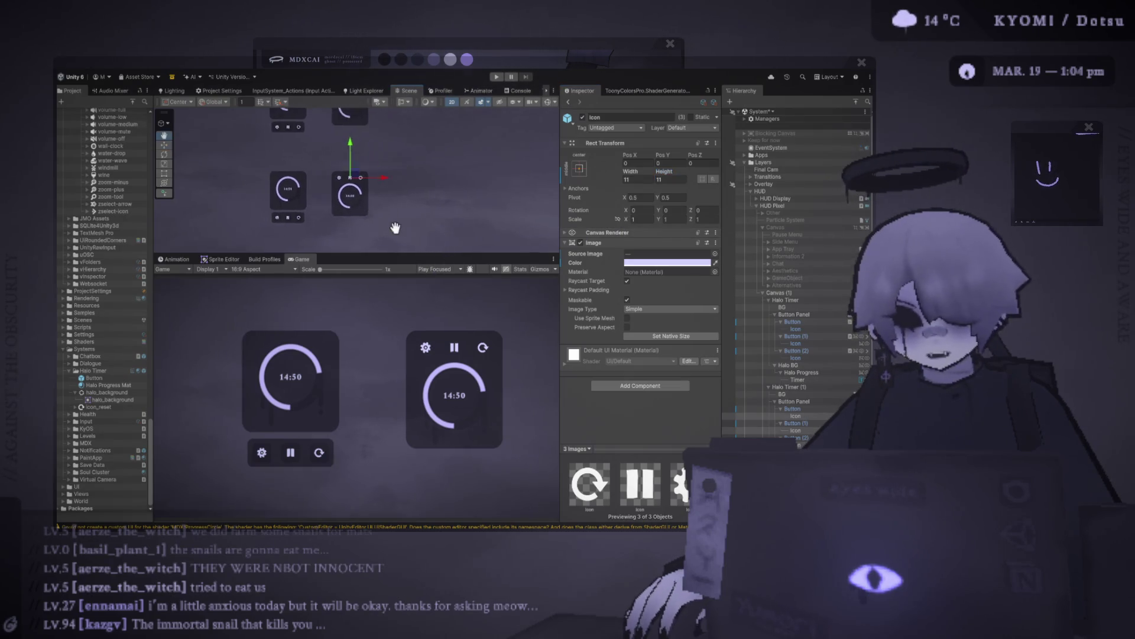
- Nudge Halo Timer (1) up and duplicate it into Halo Timer (2) on its right
{"action": "left_click", "coordinate": [354, 190]}
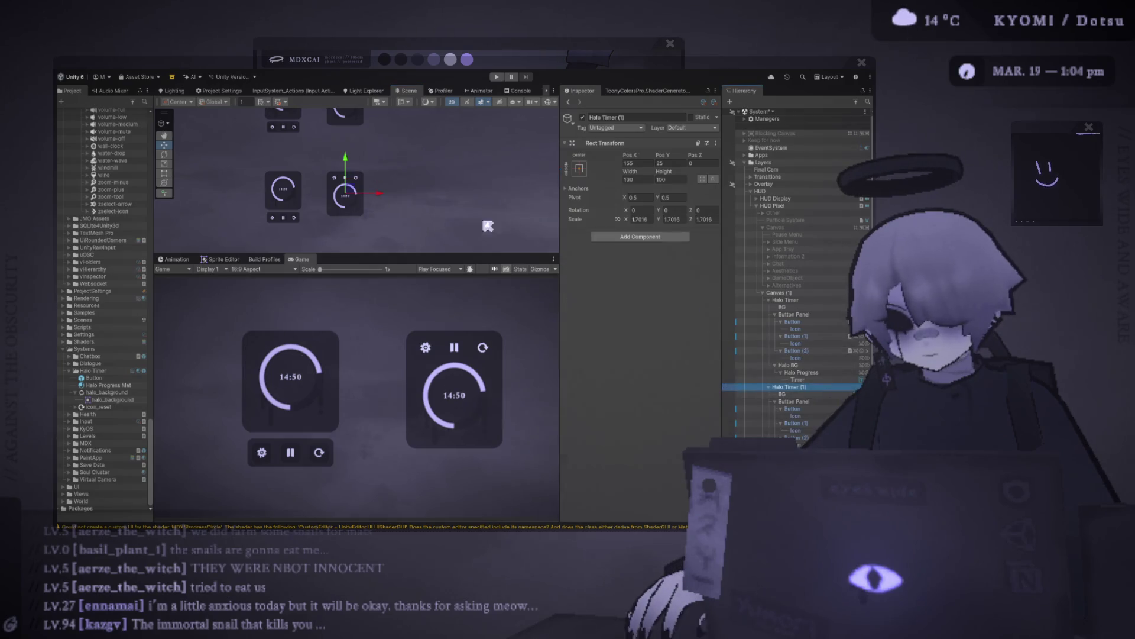
{"action": "mouse_move", "coordinate": [362, 195]}
{"action": "left_mouse_down"}
{"action": "mouse_move", "coordinate": [223, 177]}
{"action": "mouse_move", "coordinate": [350, 196]}
{"action": "mouse_move", "coordinate": [243, 191]}
{"action": "mouse_move", "coordinate": [261, 201]}
{"action": "mouse_move", "coordinate": [335, 198]}
{"action": "left_mouse_up"}
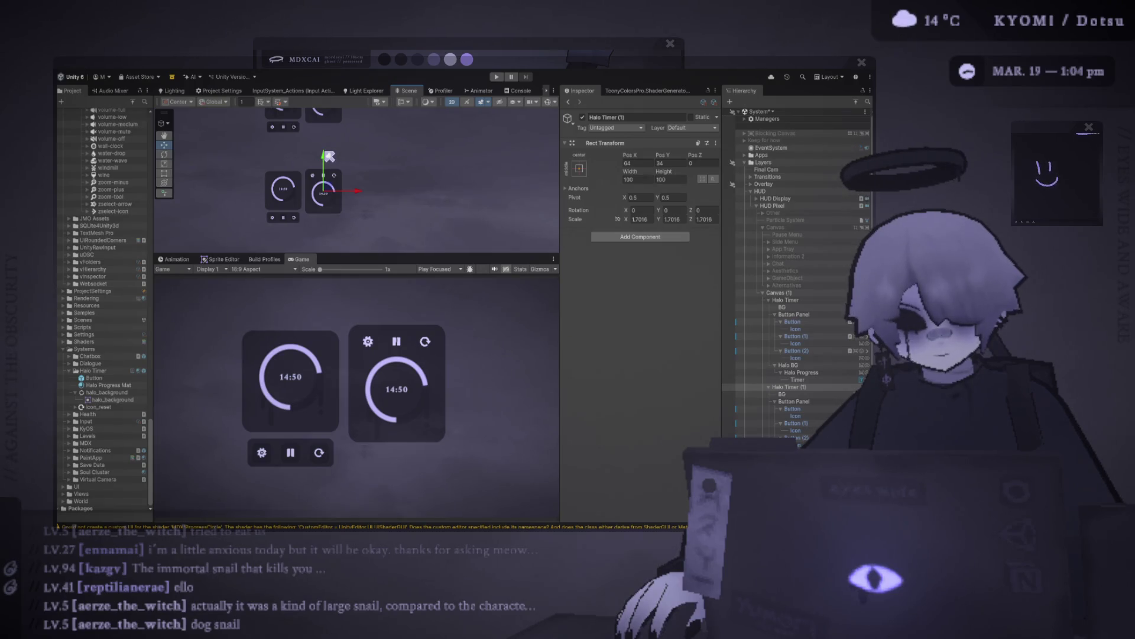
{"action": "left_click_drag", "start_coordinate": [330, 156], "coordinate": [326, 177]}
{"action": "key", "text": "ctrl+z"}
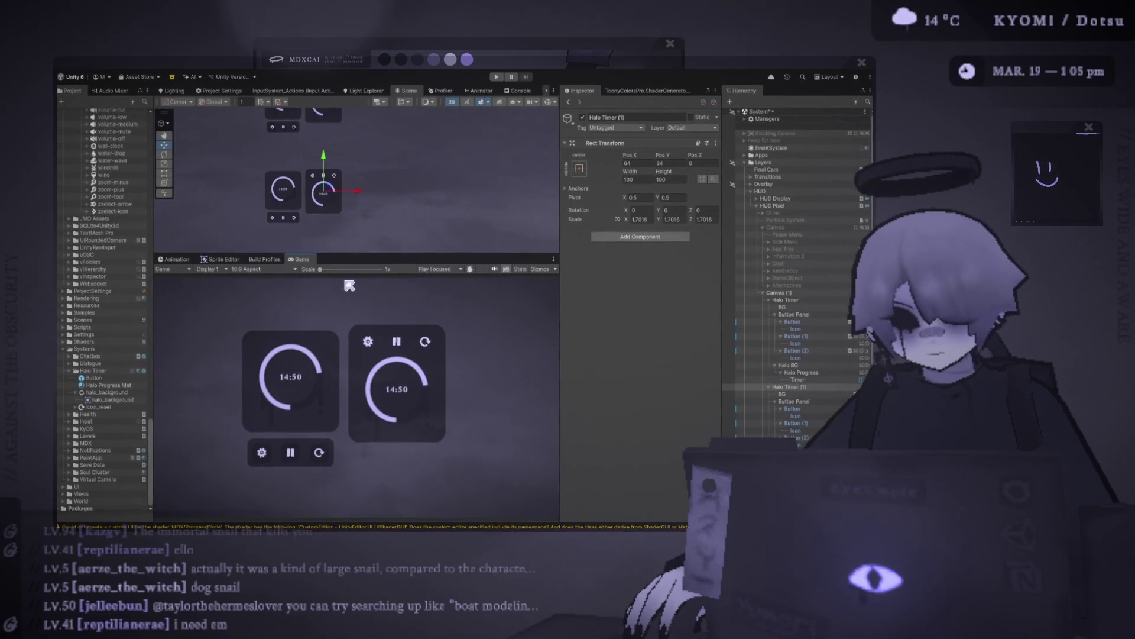
{"action": "left_click_drag", "start_coordinate": [349, 260], "coordinate": [322, 334]}
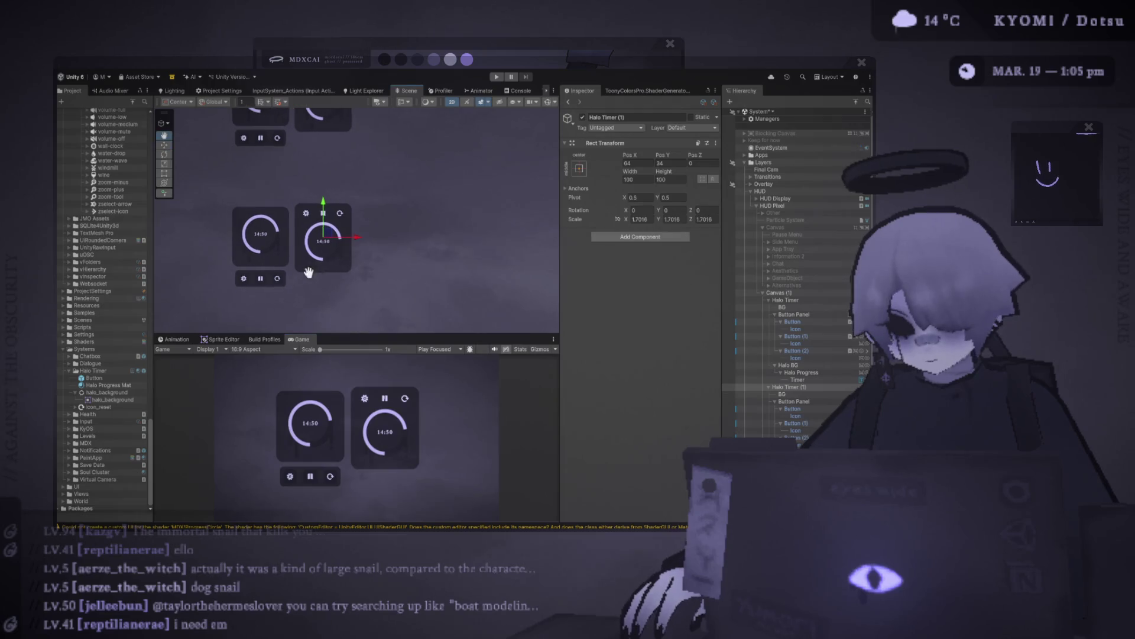
{"action": "mouse_move", "coordinate": [343, 243]}
{"action": "left_mouse_down"}
{"action": "mouse_move", "coordinate": [332, 223]}
{"action": "mouse_move", "coordinate": [373, 253]}
{"action": "mouse_move", "coordinate": [426, 261]}
{"action": "left_mouse_up"}
{"action": "key", "text": "ctrl+d"}
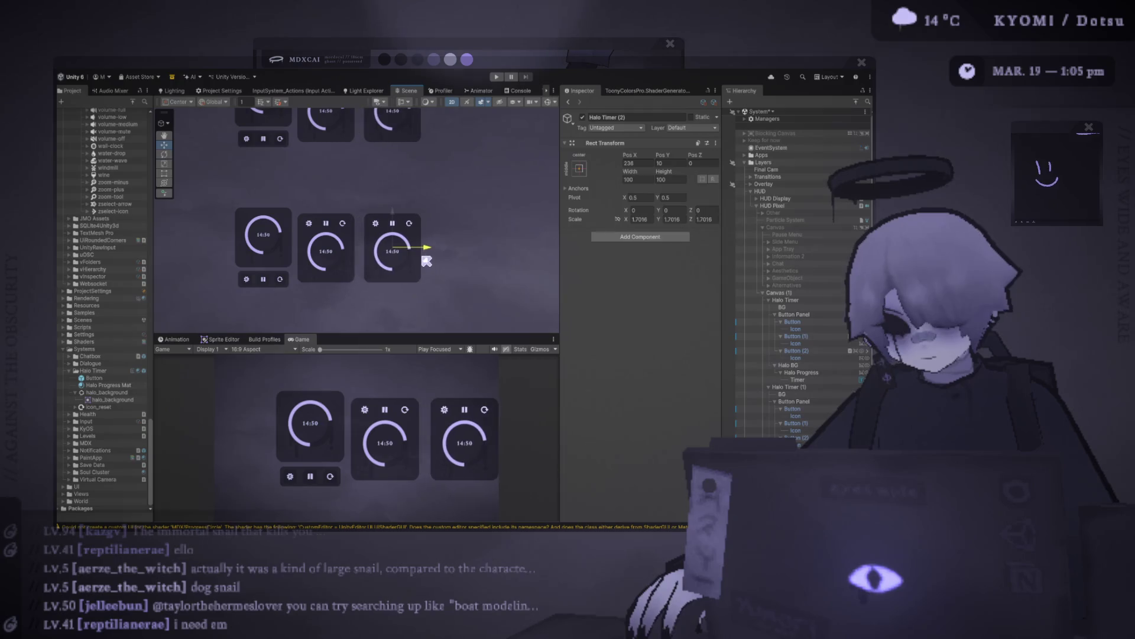
{"action": "scroll", "coordinate": [378, 263], "scroll_direction": "up", "scroll_amount": 5}
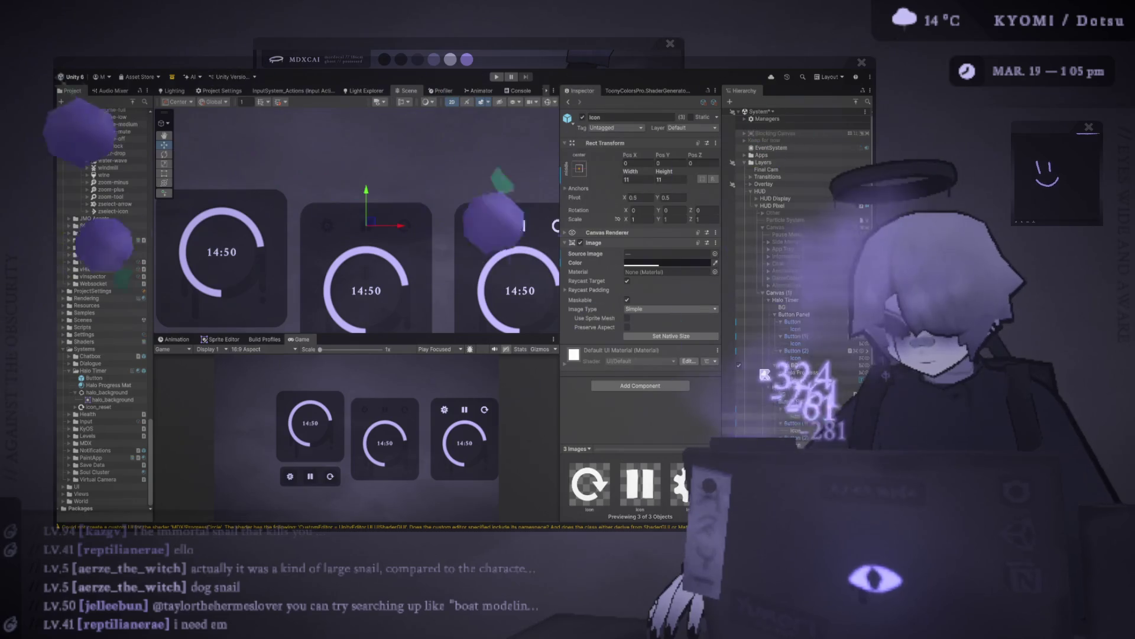
- Set the button Icons' Width and Height to 13
{"action": "left_click_drag", "start_coordinate": [417, 334], "coordinate": [417, 210]}
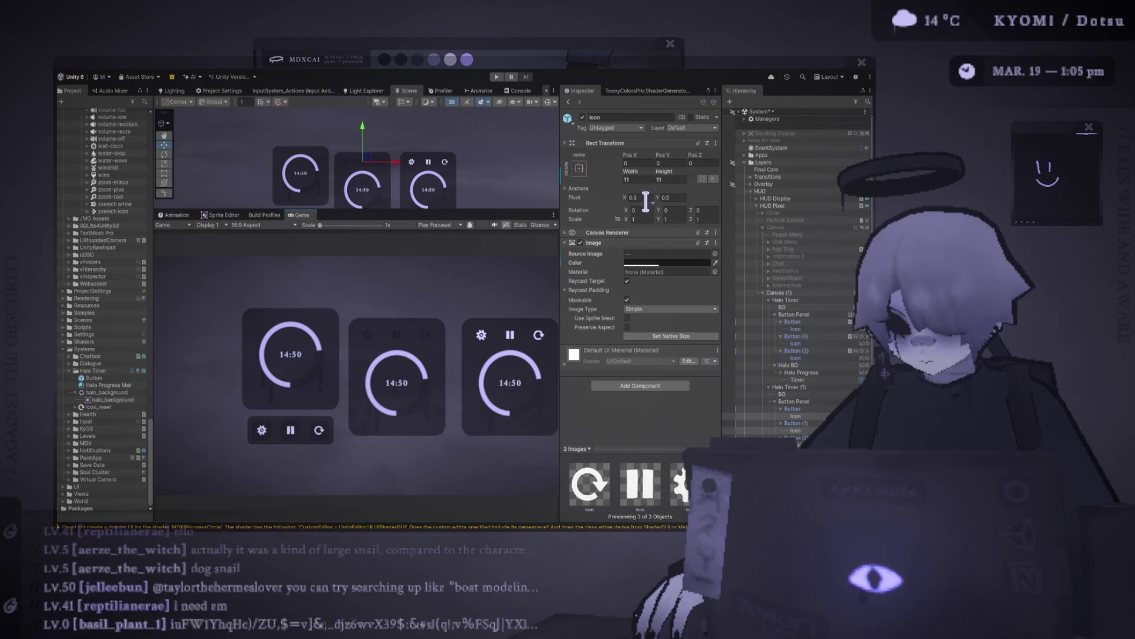
{"action": "left_click", "coordinate": [644, 178]}
{"action": "type", "text": "15"}
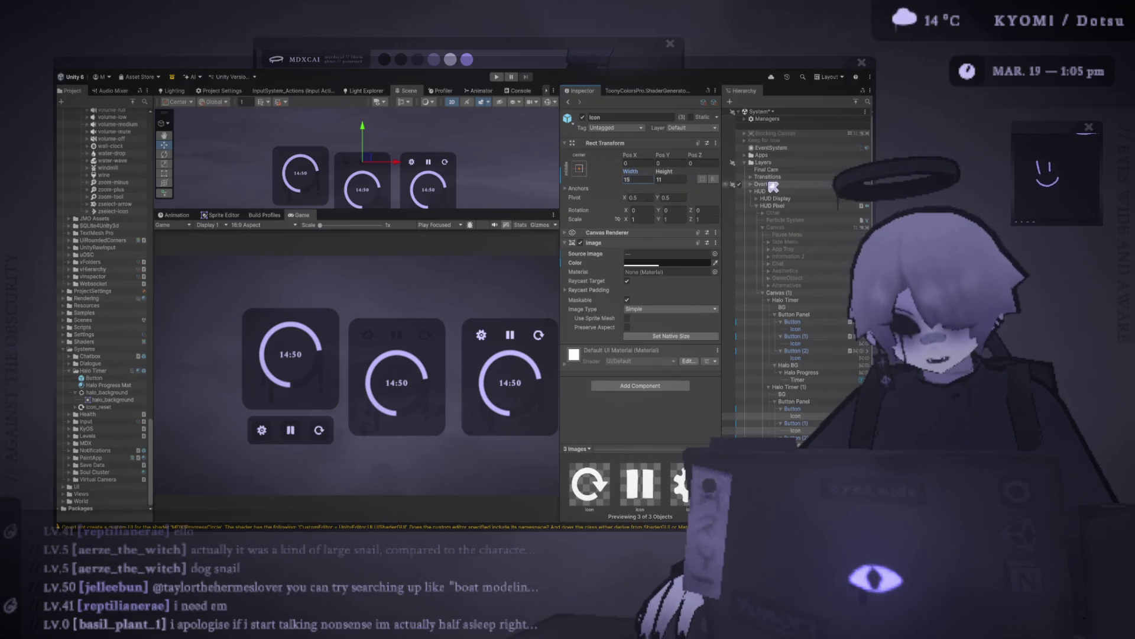
{"action": "left_click", "coordinate": [670, 179]}
{"action": "type", "text": "1"}
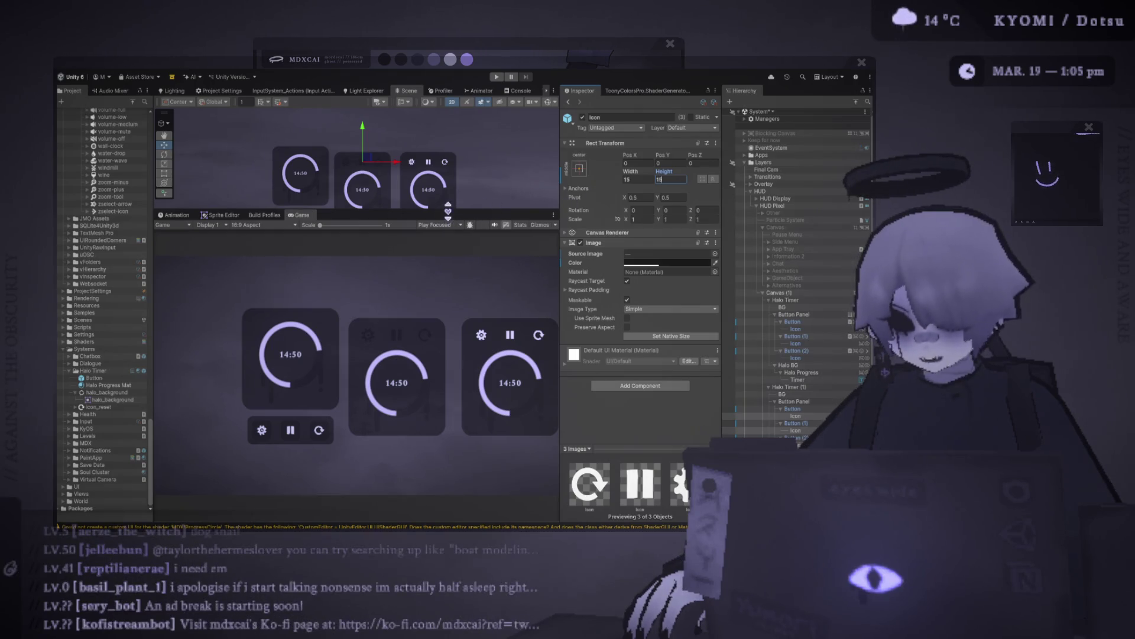
{"action": "key", "text": "Return"}
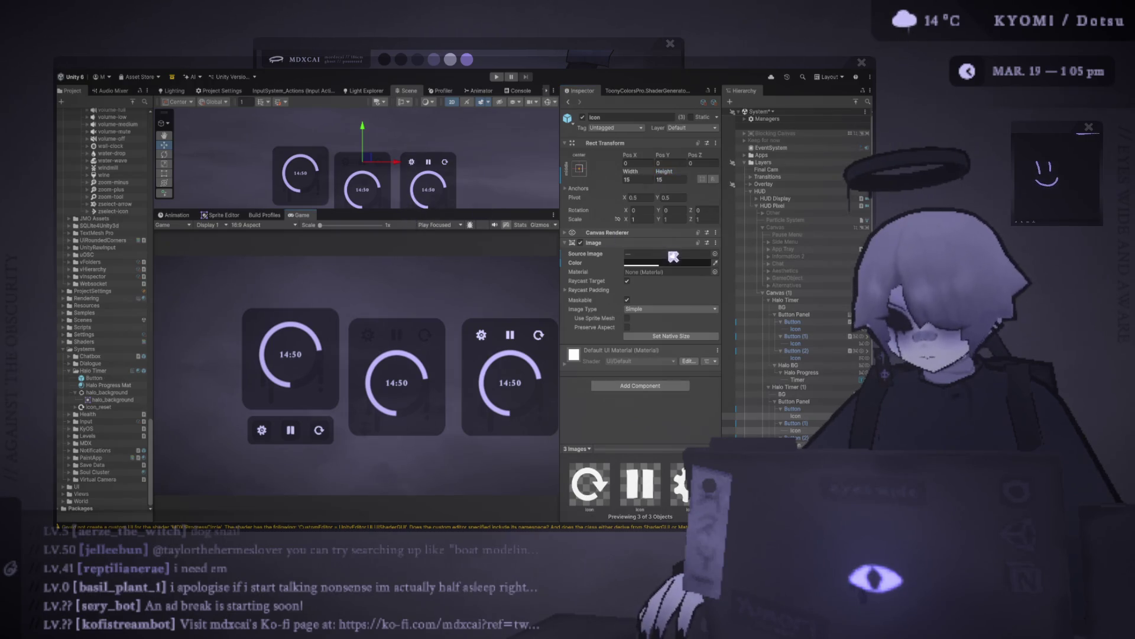
{"action": "type", "text": "12"}
{"action": "key", "text": "Tab"}
{"action": "type", "text": "12"}
{"action": "key", "text": "shift+Tab"}
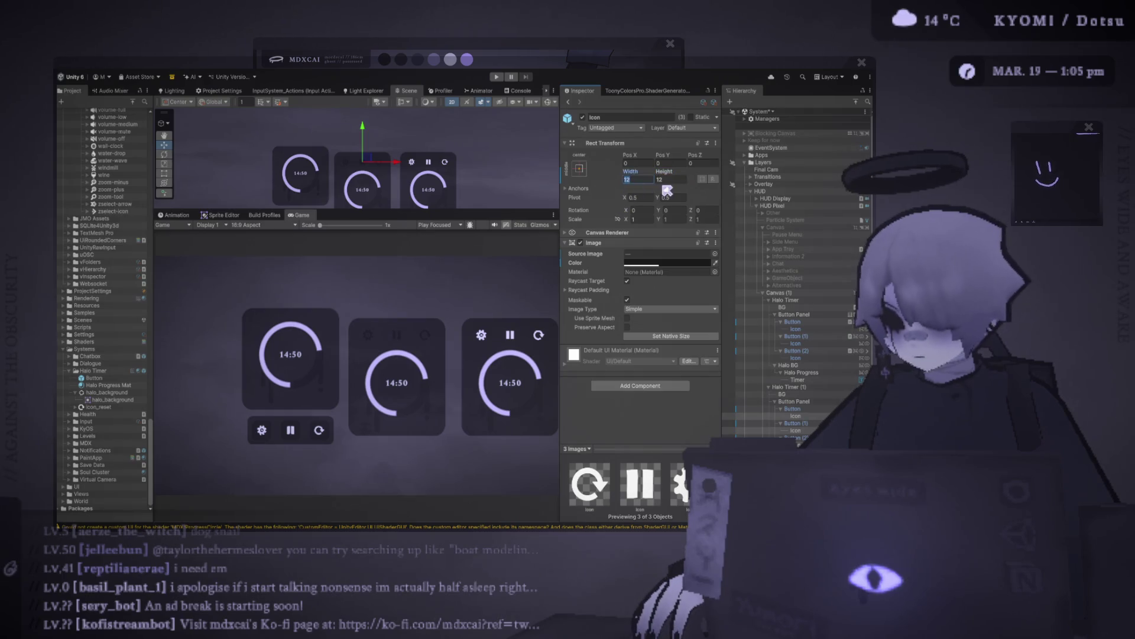
{"action": "type", "text": "13"}
{"action": "key", "text": "Tab"}
{"action": "type", "text": "13"}
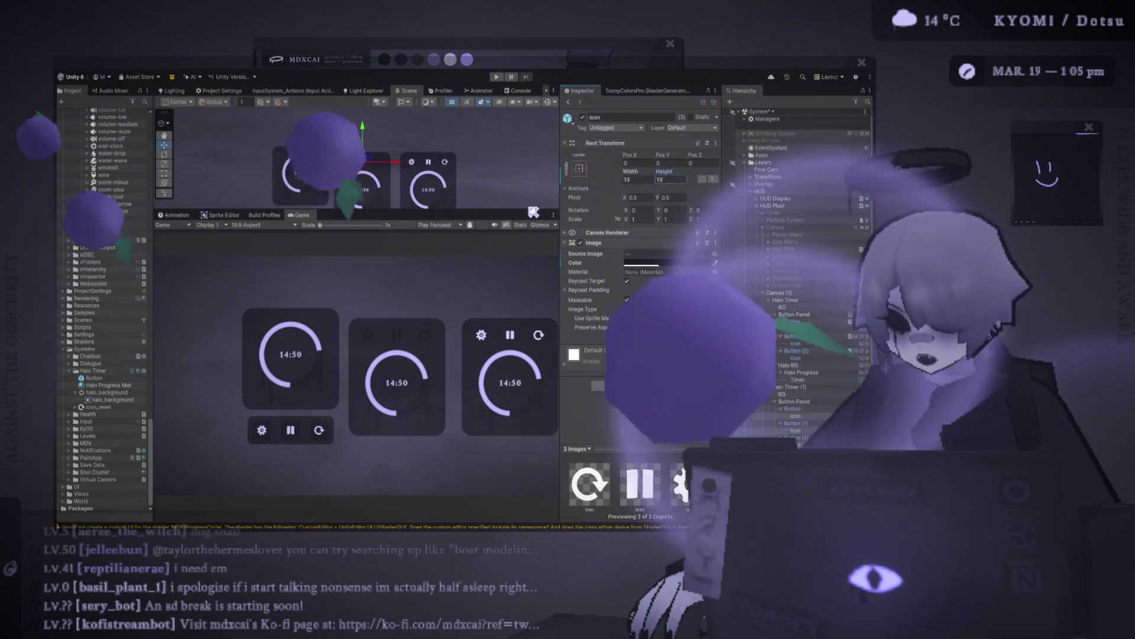
- Duplicate Halo Timer as Halo Timer (3) and place it at the far left
{"action": "left_click_drag", "start_coordinate": [533, 210], "coordinate": [532, 164]}
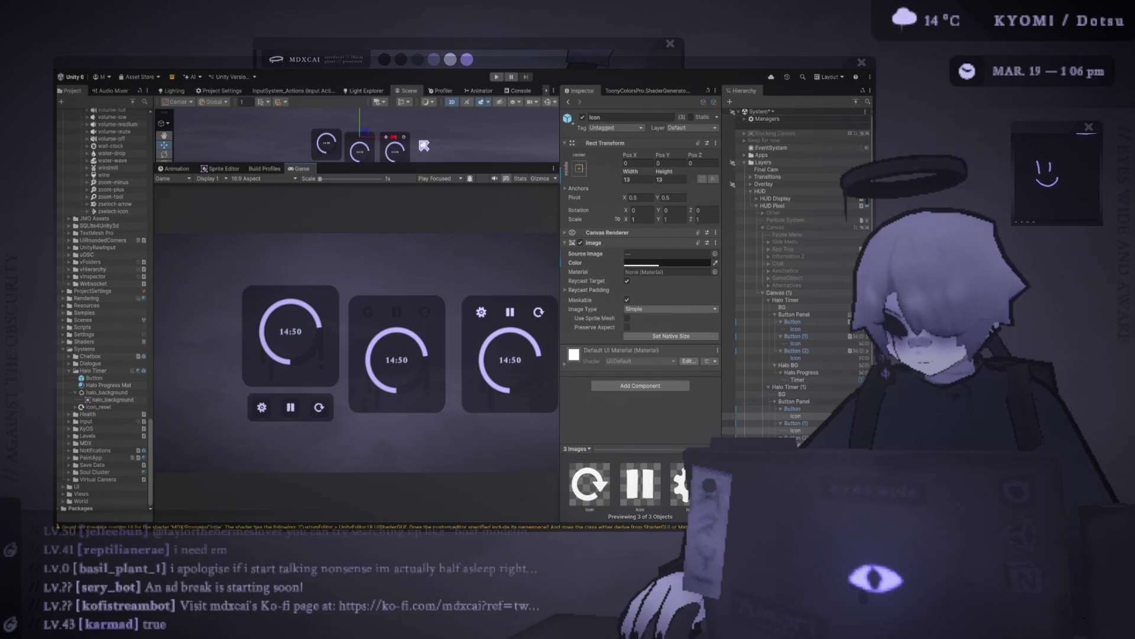
{"action": "left_click", "coordinate": [790, 300]}
{"action": "key", "text": "ctrl+d"}
{"action": "mouse_move", "coordinate": [355, 141]}
{"action": "left_mouse_down"}
{"action": "mouse_move", "coordinate": [407, 146]}
{"action": "mouse_move", "coordinate": [332, 155]}
{"action": "left_mouse_up"}
- Select all four Halo Timers and set their X, Y and Z scale to 1.3
{"action": "left_click", "coordinate": [768, 394]}
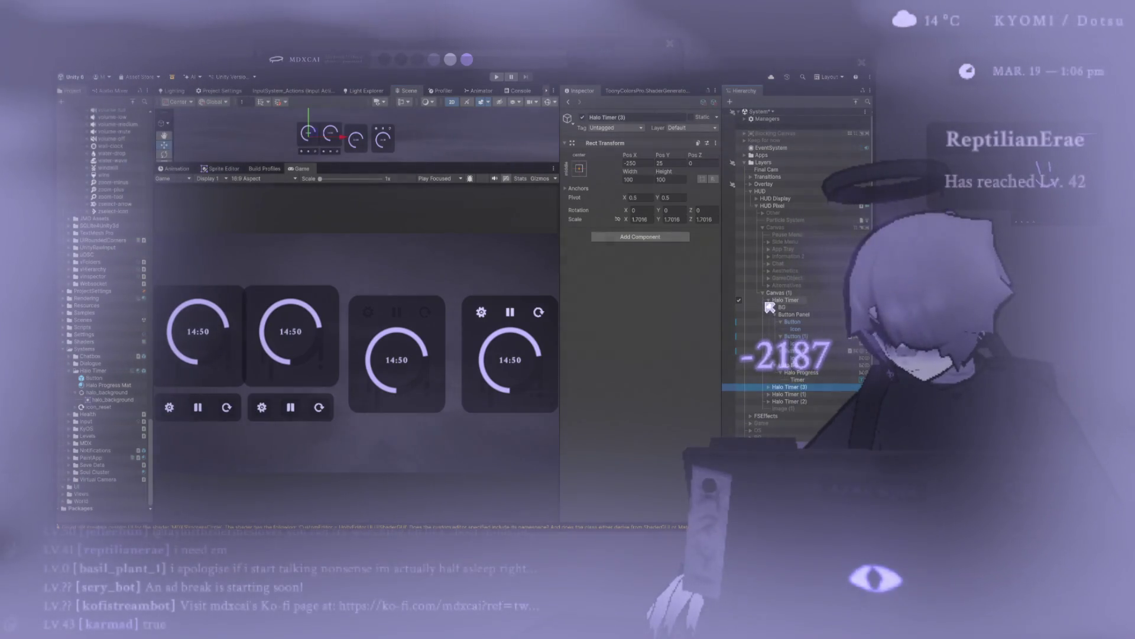
{"action": "left_click", "coordinate": [768, 300]}
{"action": "left_click", "coordinate": [786, 321], "text": "shift"}
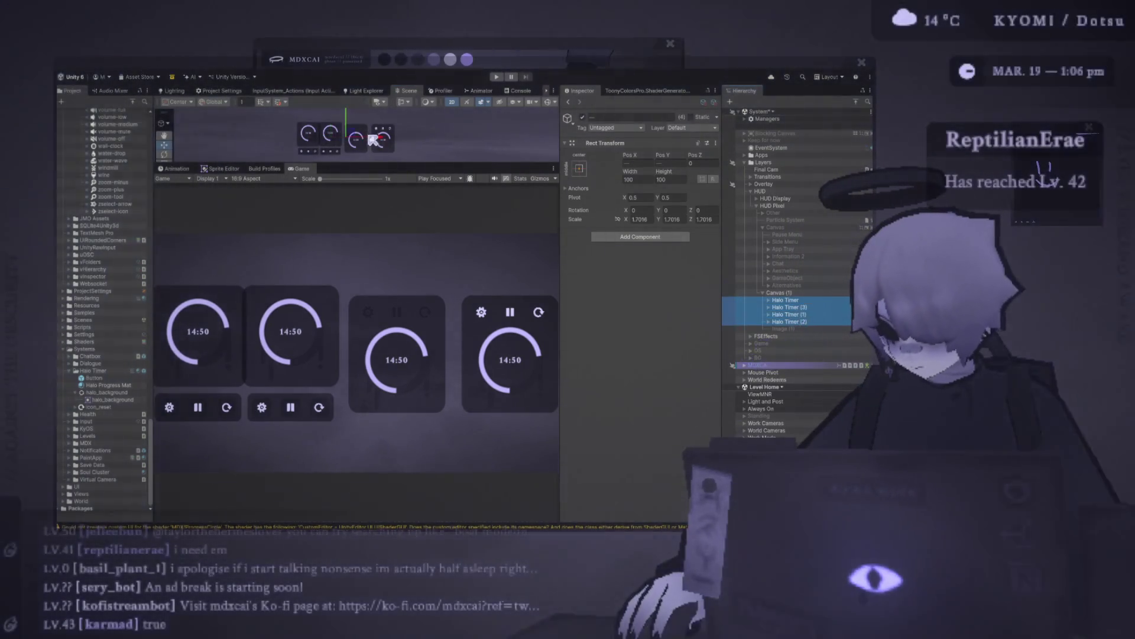
{"action": "left_click_drag", "start_coordinate": [376, 142], "coordinate": [378, 142]}
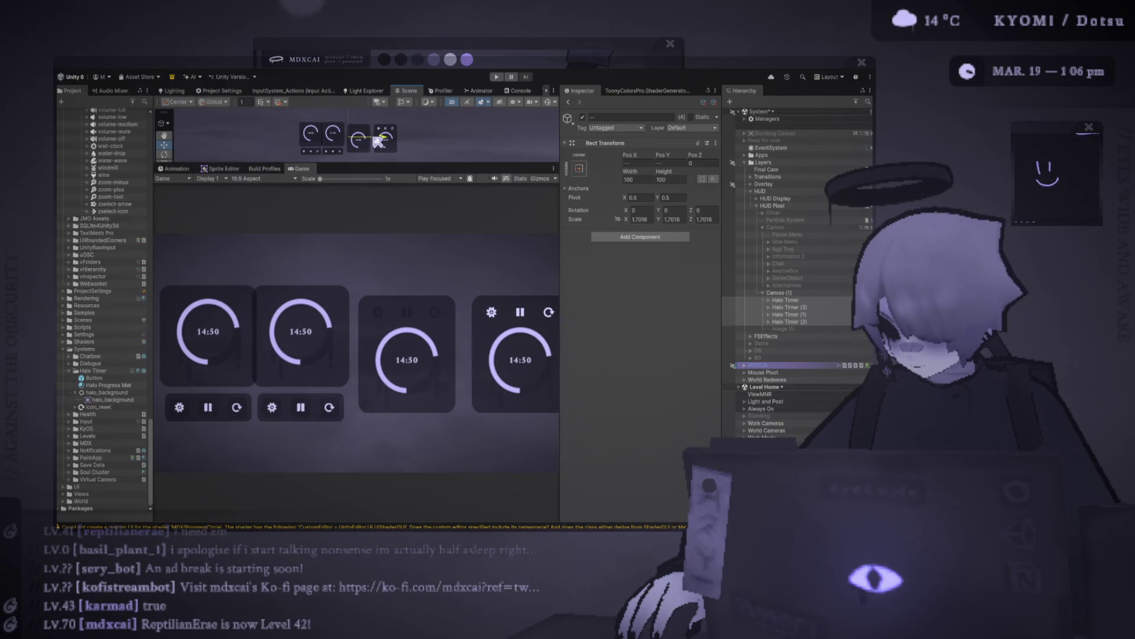
{"action": "left_click", "coordinate": [674, 219]}
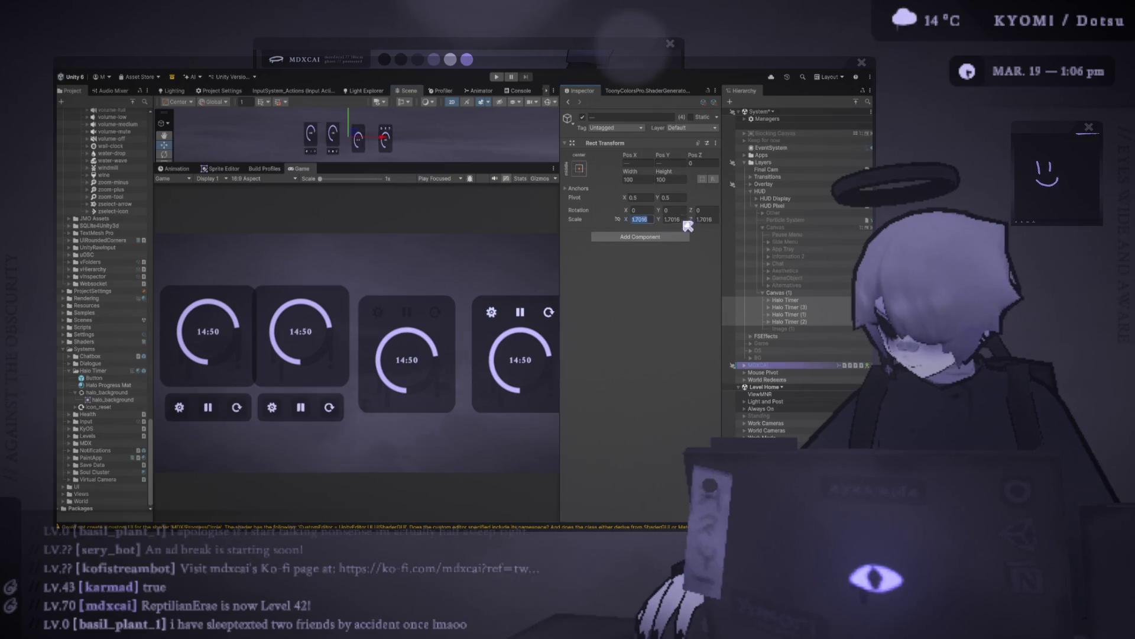
{"action": "type", "text": "1"}
{"action": "left_click", "coordinate": [703, 219]}
{"action": "type", "text": "1"}
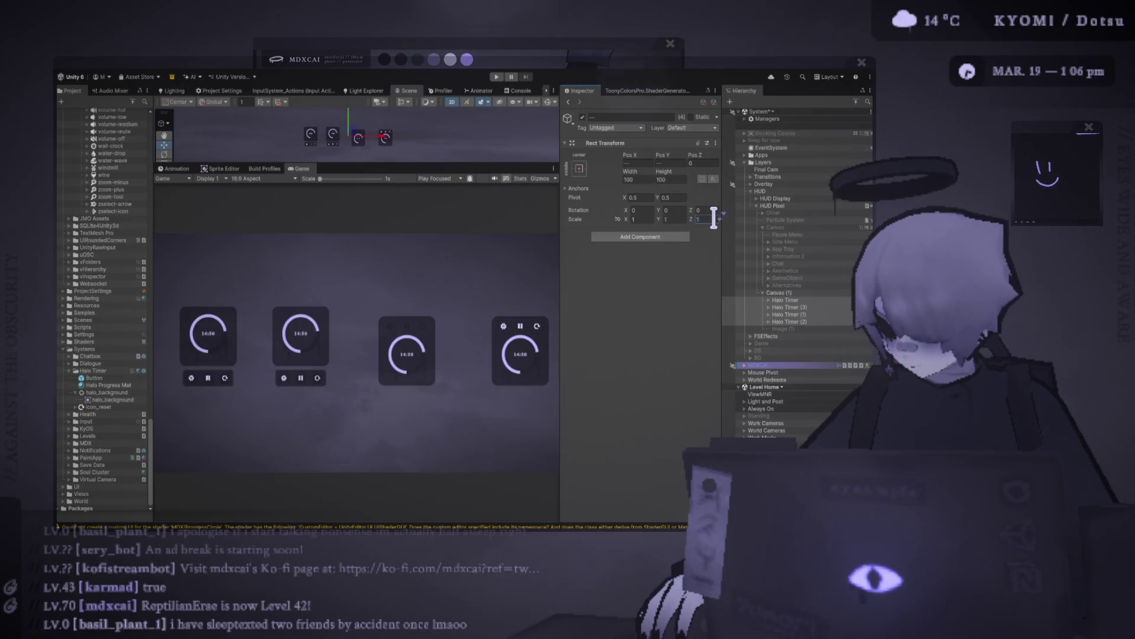
{"action": "left_click", "coordinate": [642, 219]}
{"action": "type", "text": "1.3"}
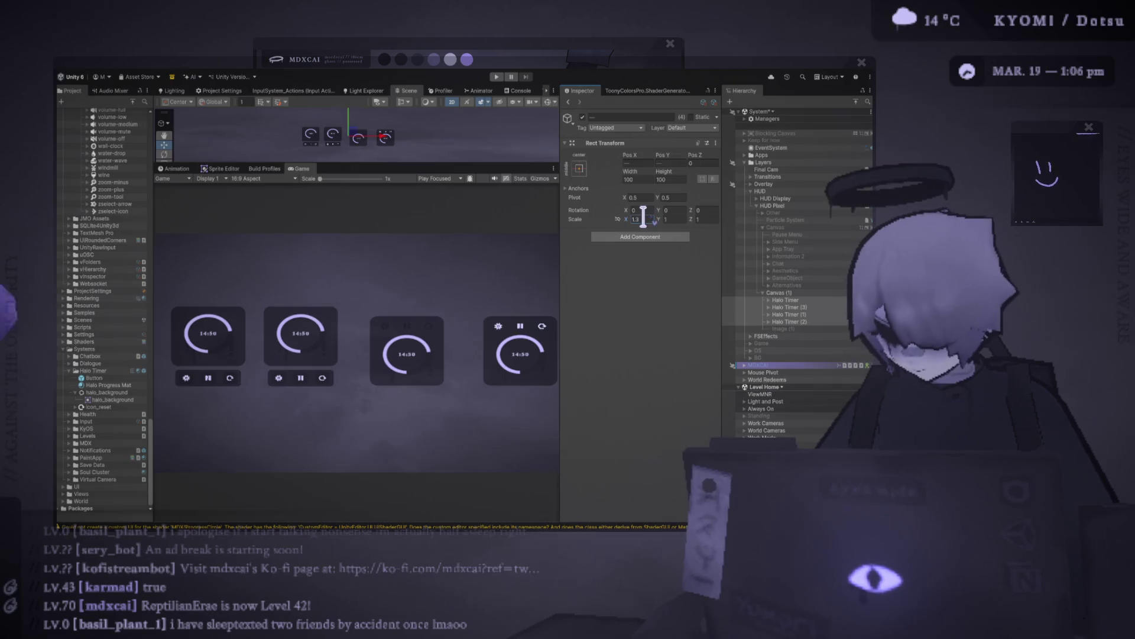
{"action": "key", "text": "Tab"}
{"action": "type", "text": "1.3"}
{"action": "key", "text": "Tab"}
{"action": "type", "text": "1.3"}
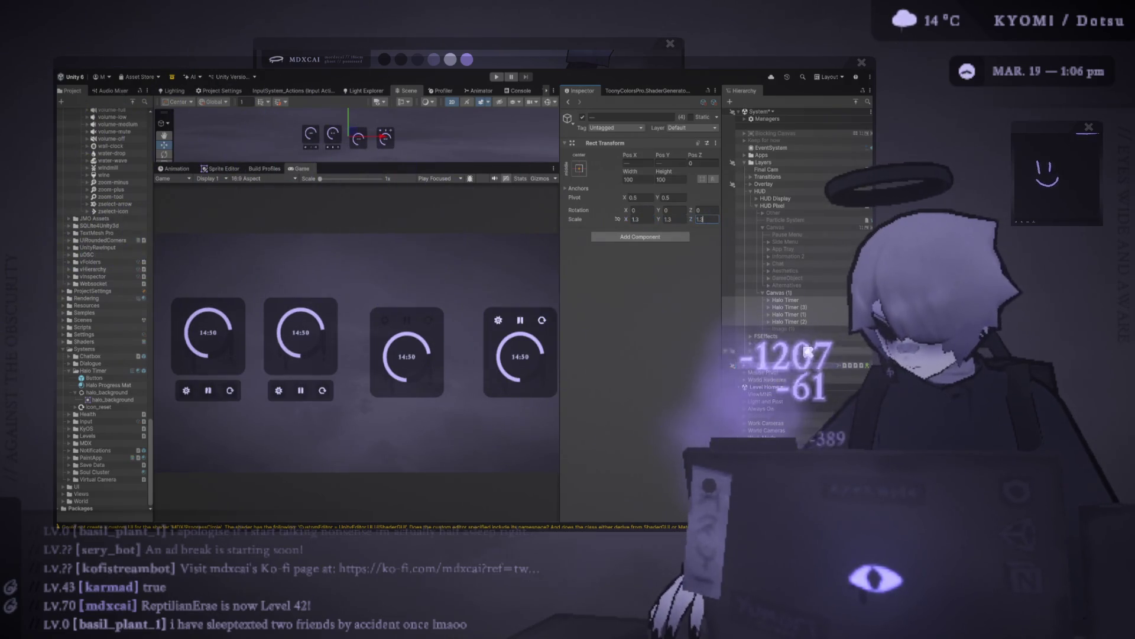
- Reposition the fourth timer, Halo Timer (1) and Halo Timer (3) for even spacing
{"action": "left_click", "coordinate": [385, 138]}
{"action": "left_click_drag", "start_coordinate": [429, 136], "coordinate": [319, 134]}
{"action": "left_click", "coordinate": [358, 137]}
{"action": "left_click", "coordinate": [789, 307]}
{"action": "left_click", "coordinate": [791, 307]}
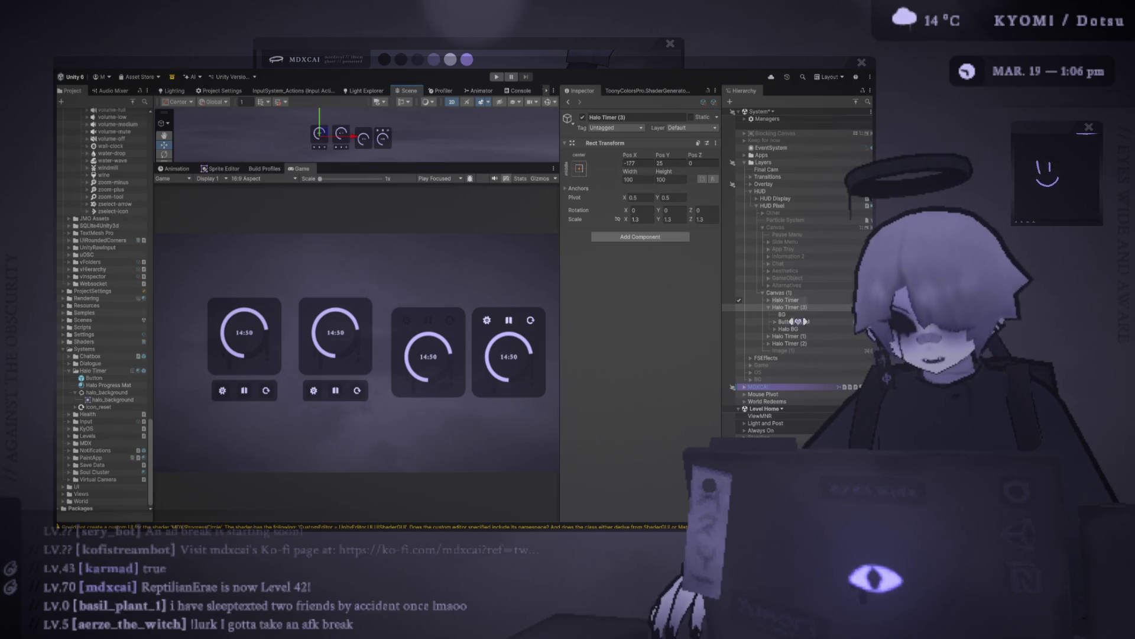
{"action": "left_click", "coordinate": [775, 329]}
{"action": "left_click", "coordinate": [775, 321]}
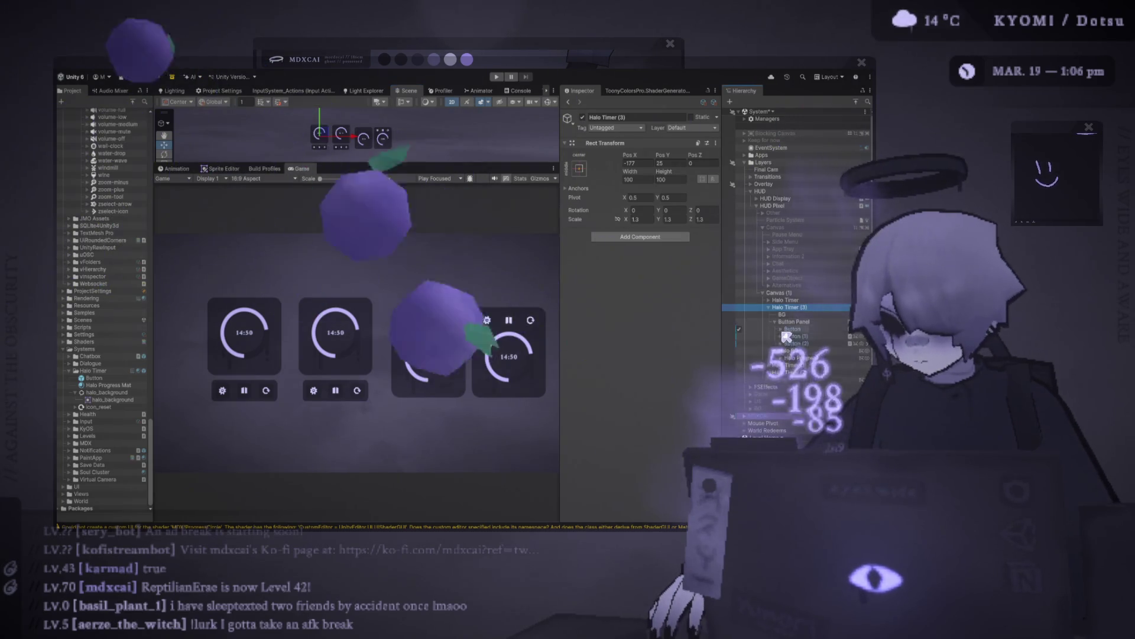
{"action": "left_click", "coordinate": [798, 358]}
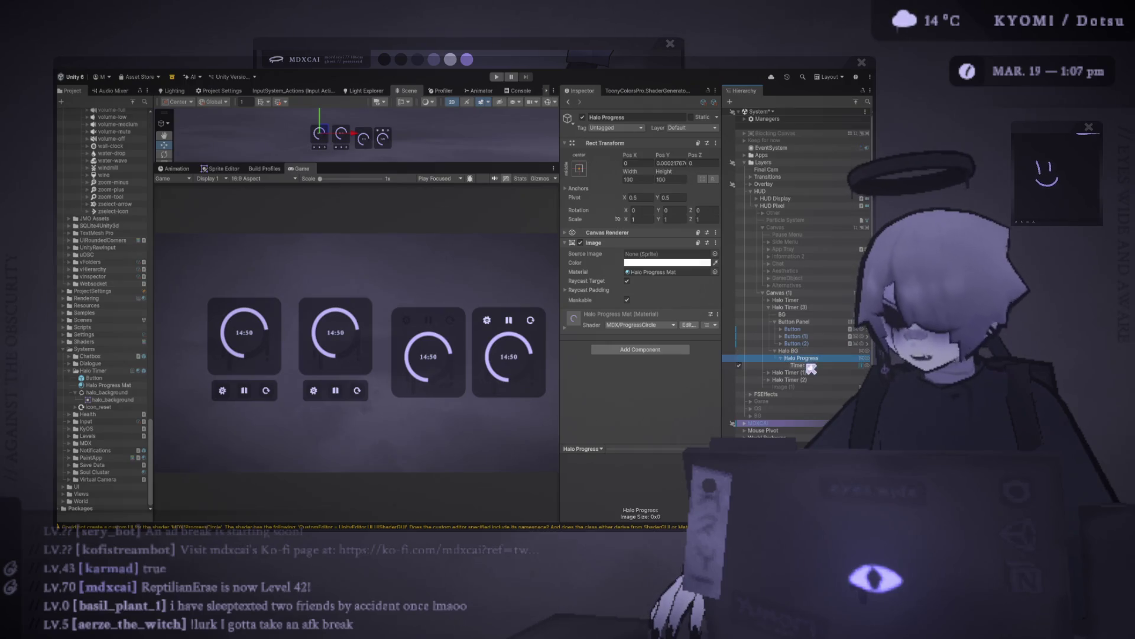
{"action": "left_click", "coordinate": [809, 365]}
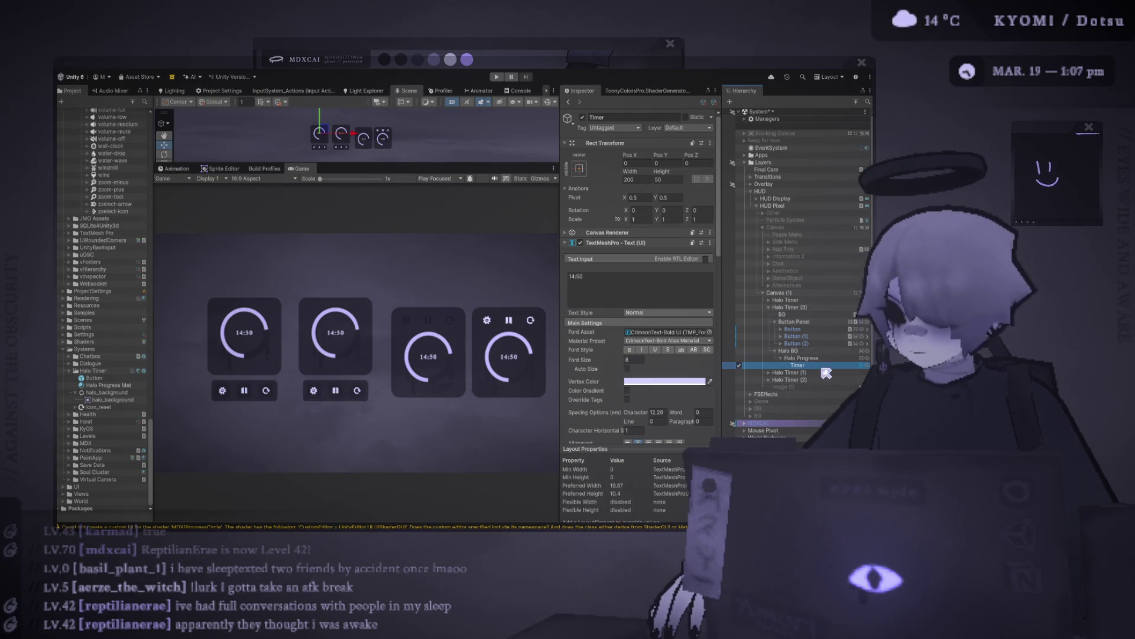
{"action": "left_click", "coordinate": [644, 278]}
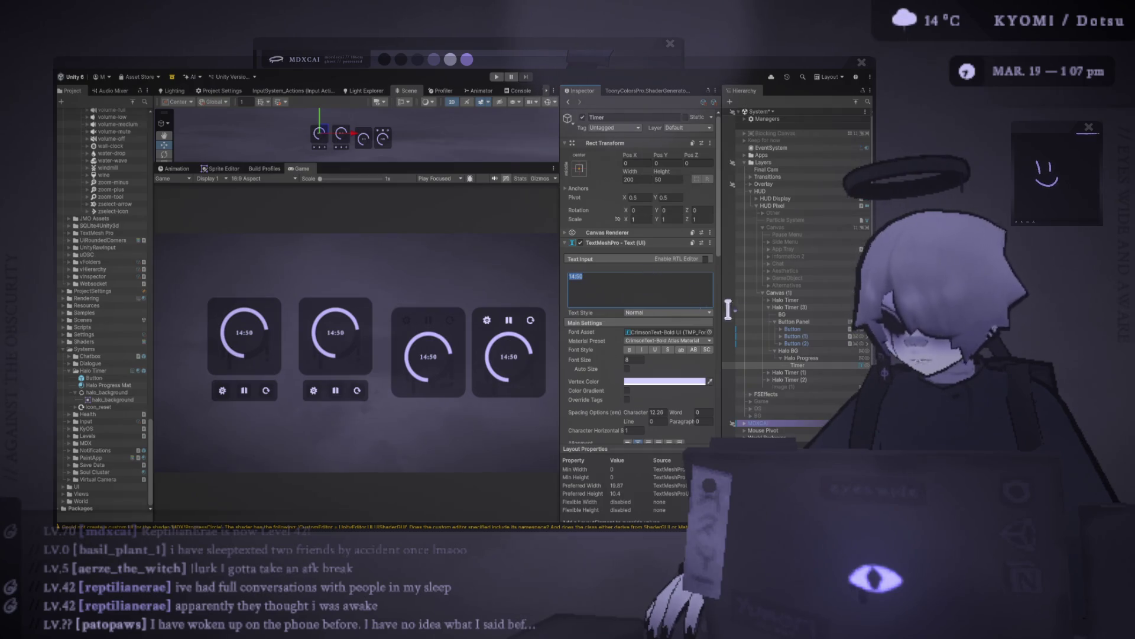
{"action": "left_click", "coordinate": [810, 364]}
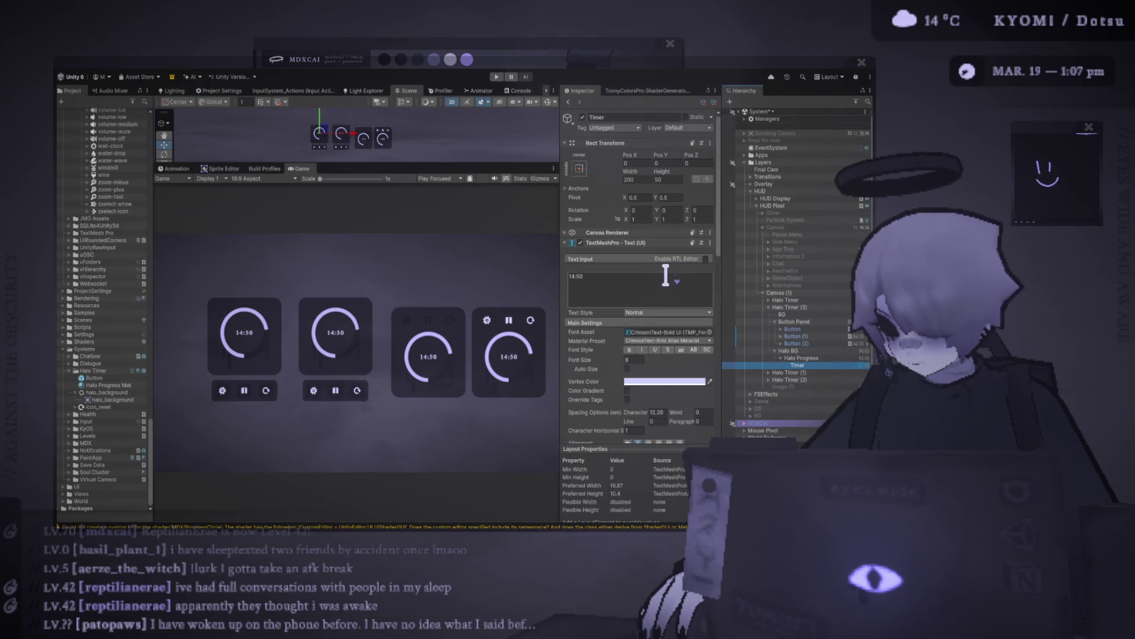
{"action": "left_click", "coordinate": [786, 343]}
{"action": "left_click", "coordinate": [781, 343]}
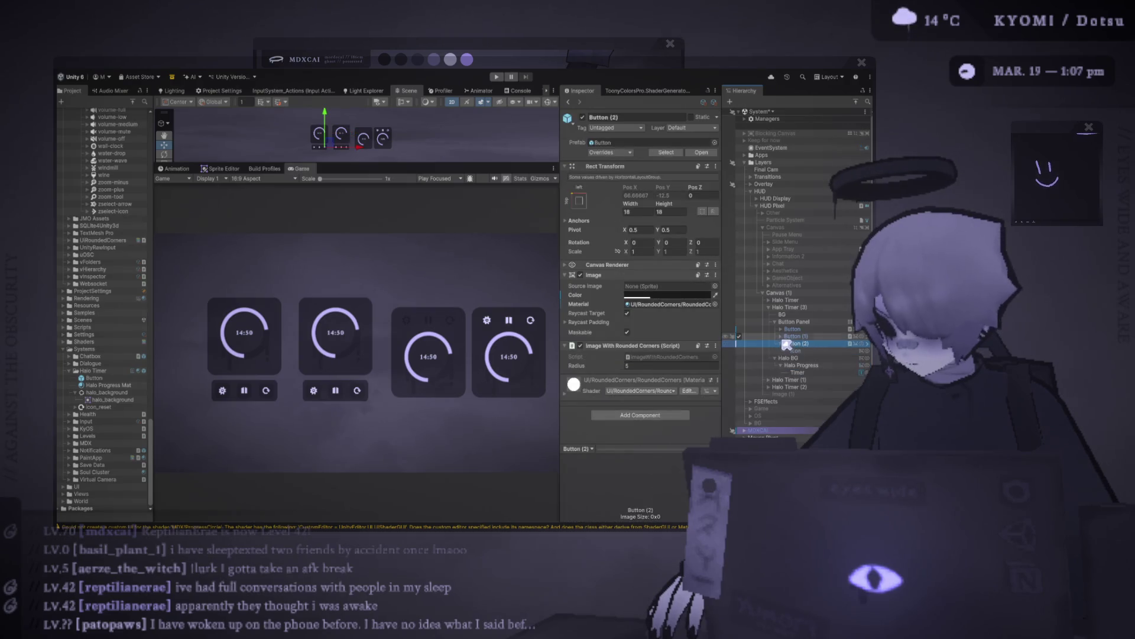
- Resize the leftmost timer's three buttons to 12 by 12 in the Rect Transform
{"action": "left_click", "coordinate": [781, 336]}
{"action": "left_click", "coordinate": [780, 329]}
{"action": "left_click", "coordinate": [799, 336]}
{"action": "left_click", "coordinate": [796, 350], "text": "ctrl"}
{"action": "left_click", "coordinate": [796, 364], "text": "ctrl"}
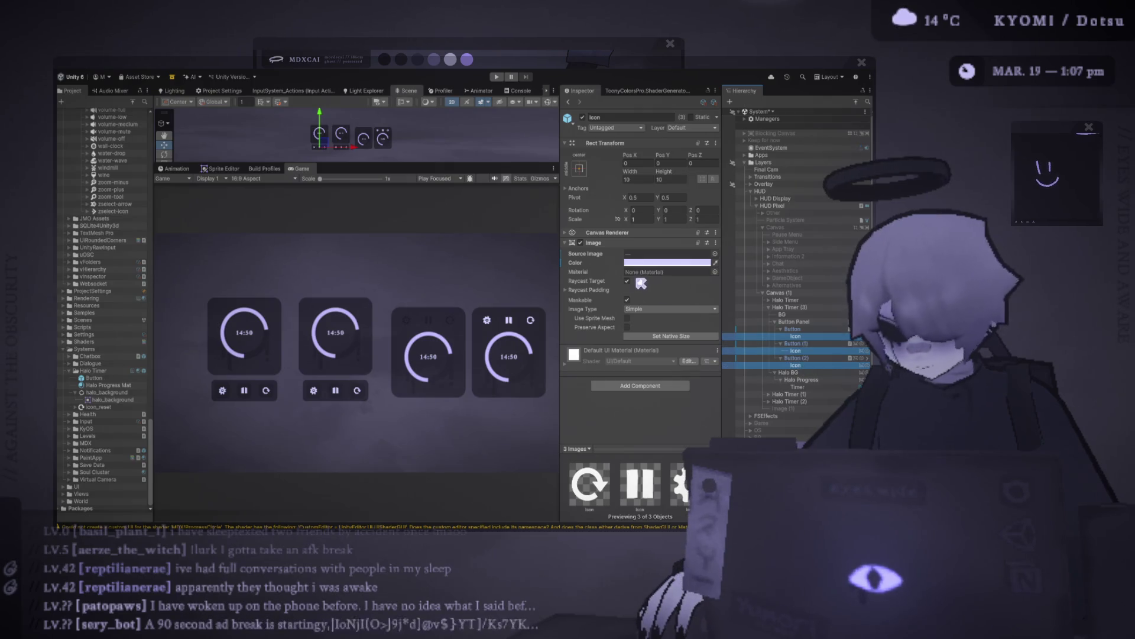
{"action": "left_click", "coordinate": [668, 263]}
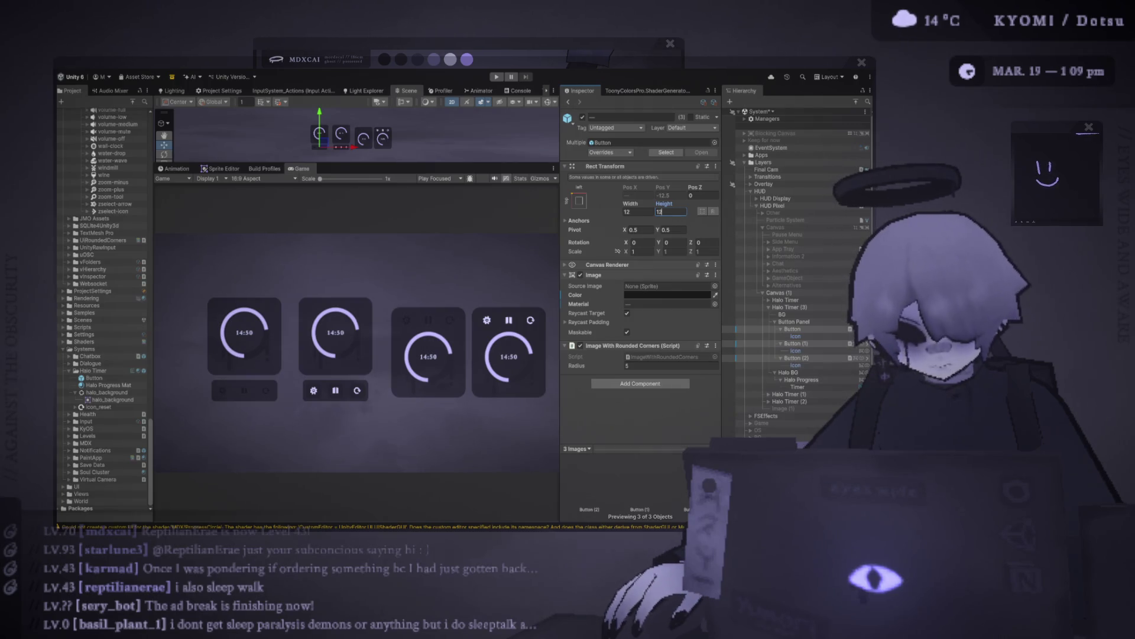
{"action": "key", "text": "Return"}
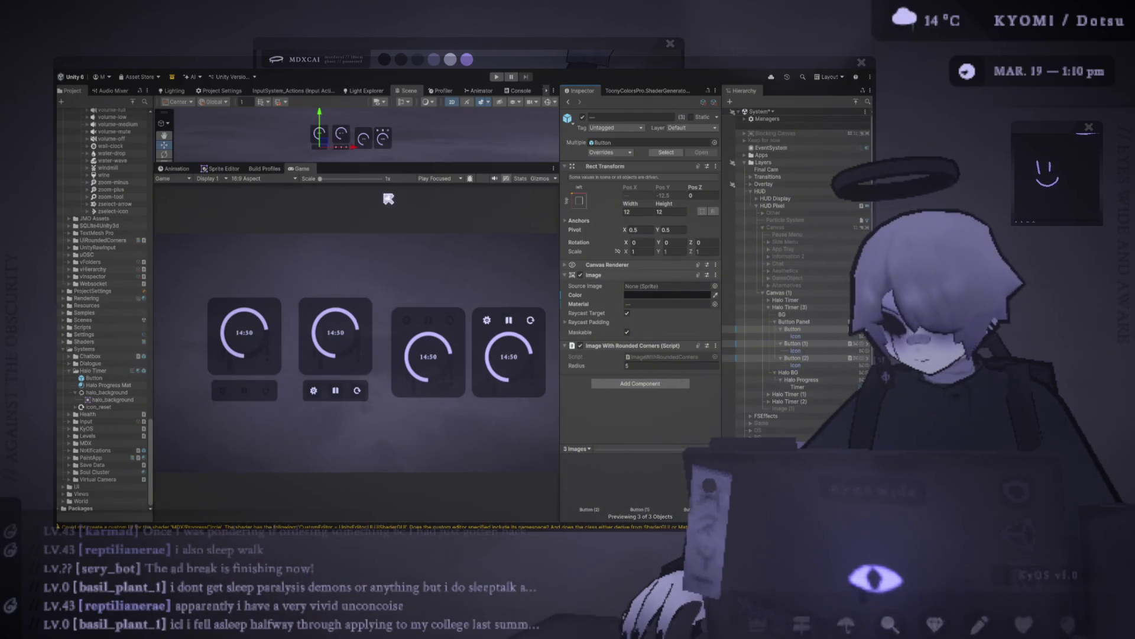
- Select the Icon children of Halo Timer (3)'s three buttons
{"action": "left_click_drag", "start_coordinate": [373, 163], "coordinate": [373, 271]}
{"action": "scroll", "coordinate": [394, 221], "scroll_direction": "up", "scroll_amount": 5}
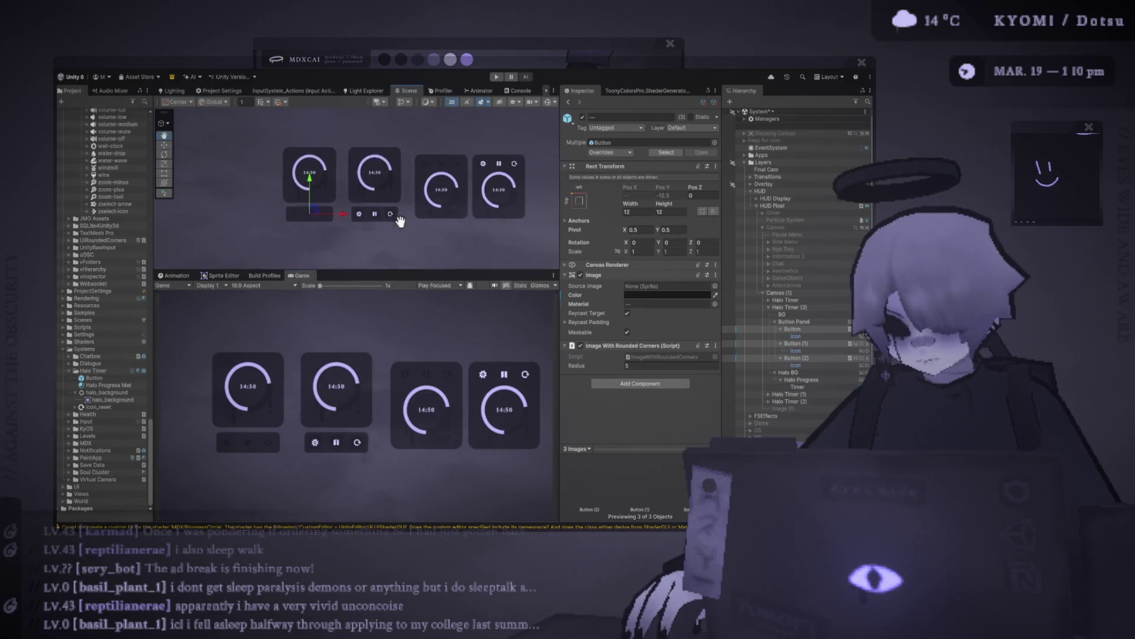
{"action": "scroll", "coordinate": [451, 229], "scroll_direction": "up", "scroll_amount": 4}
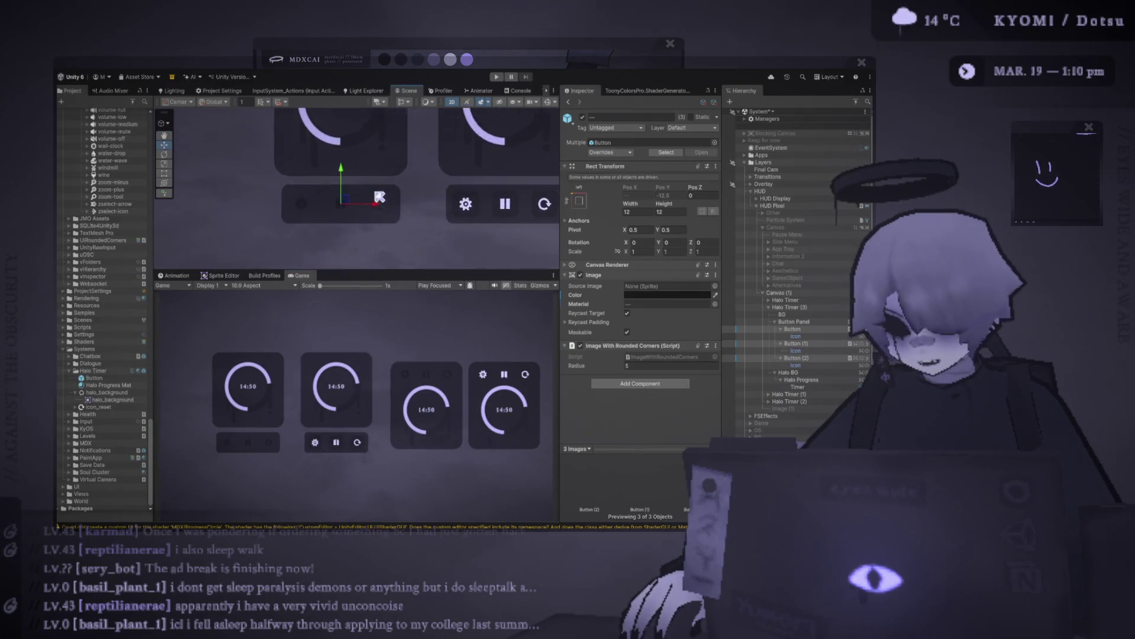
{"action": "left_click", "coordinate": [810, 357]}
{"action": "left_click", "coordinate": [812, 344], "text": "ctrl"}
{"action": "left_click", "coordinate": [795, 329], "text": "ctrl"}
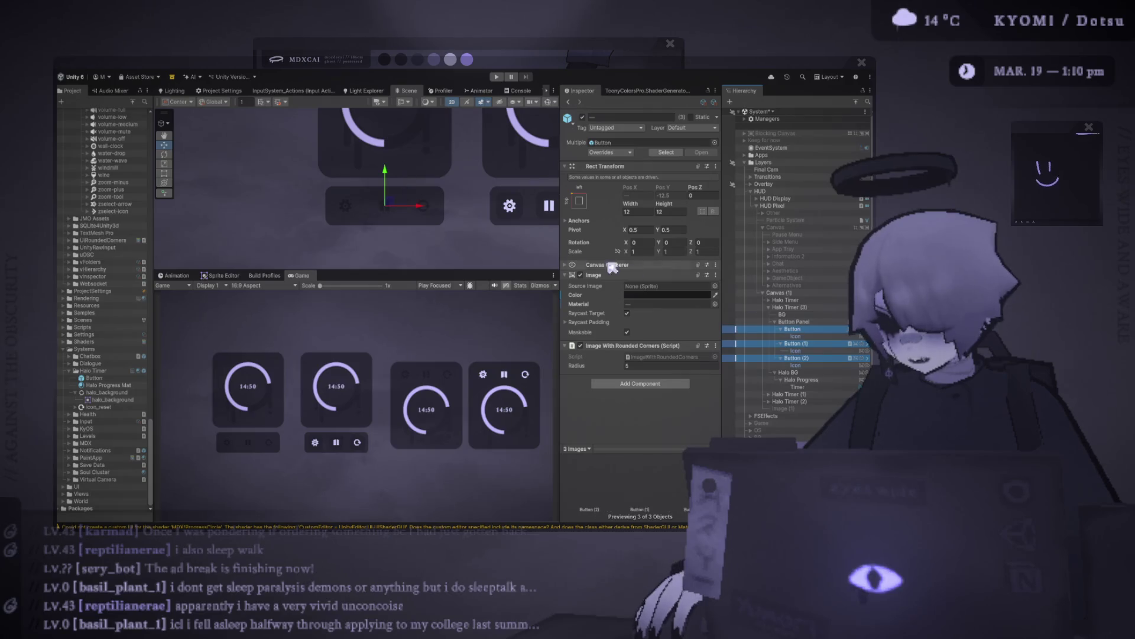
{"action": "key", "text": "Right"}
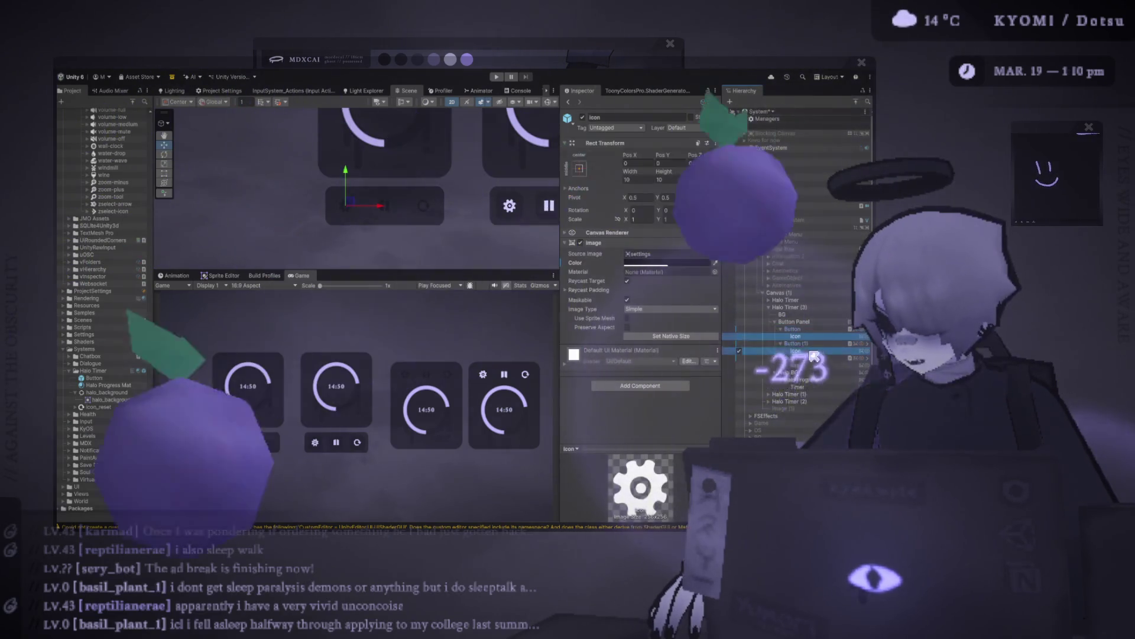
- Set the three icons' width and height to 13
{"action": "left_click", "coordinate": [650, 179]}
{"action": "type", "text": "14"}
{"action": "left_click", "coordinate": [660, 179]}
{"action": "type", "text": "14"}
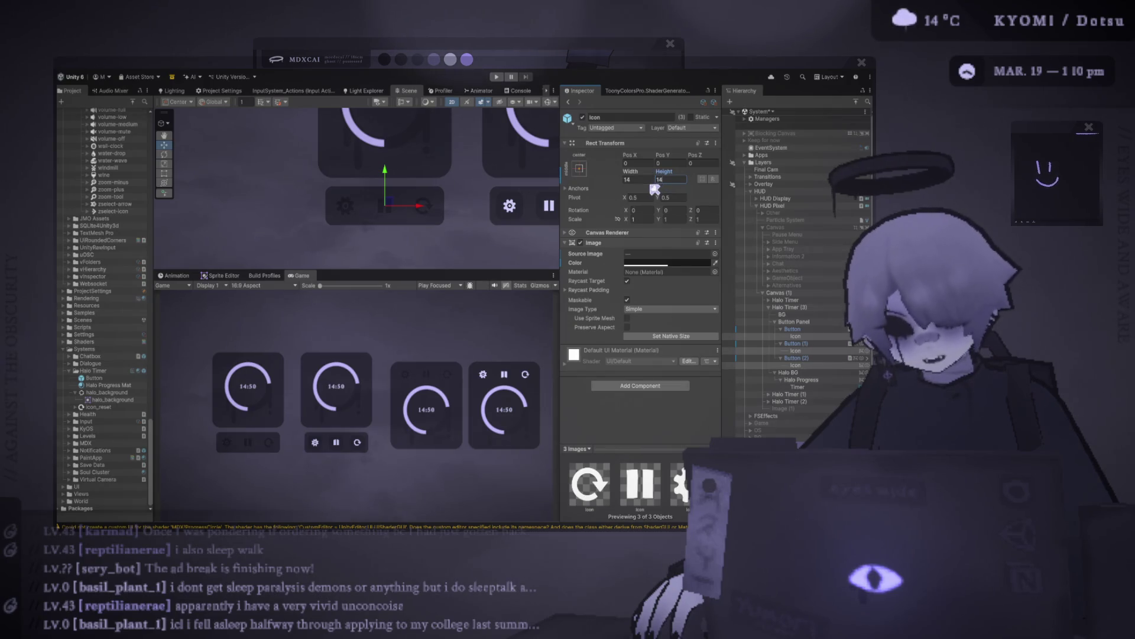
{"action": "type", "text": "13"}
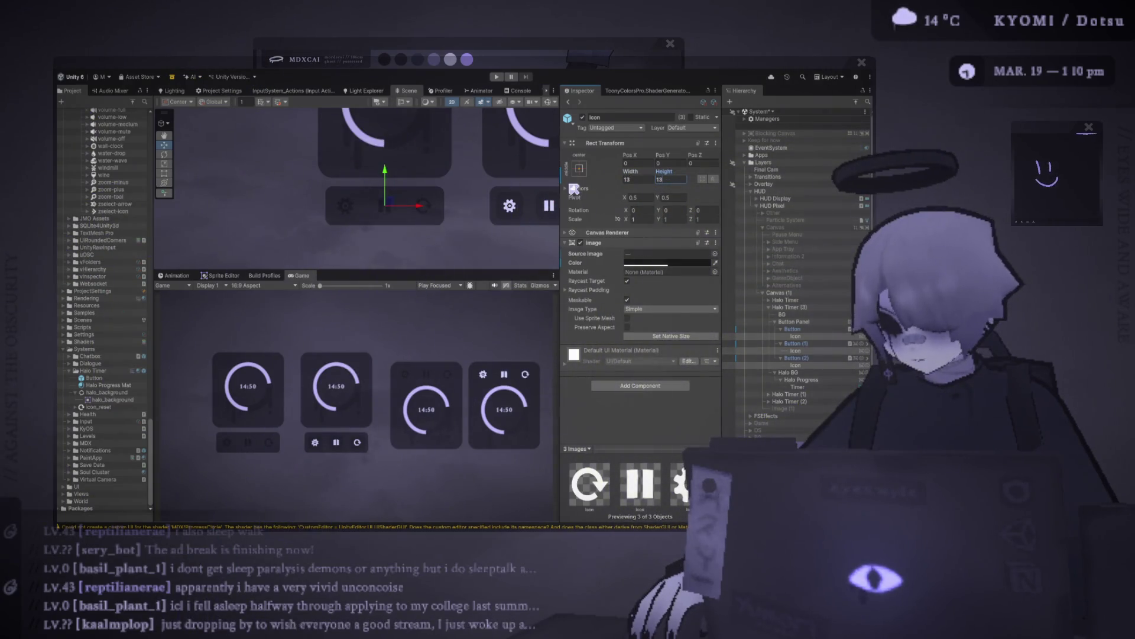
- Enlarge the Game preview to check the icons and select the Button Panel
{"action": "left_click_drag", "start_coordinate": [370, 268], "coordinate": [372, 196]}
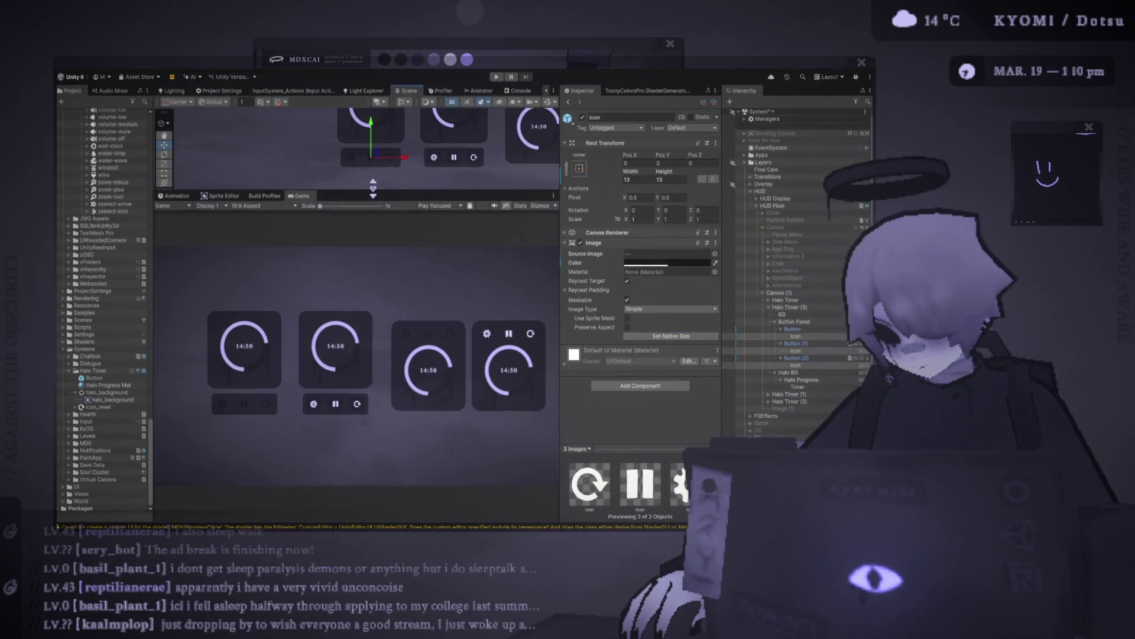
{"action": "scroll", "coordinate": [339, 366], "scroll_direction": "up", "scroll_amount": 3}
{"action": "scroll", "coordinate": [315, 329], "scroll_direction": "down", "scroll_amount": 3}
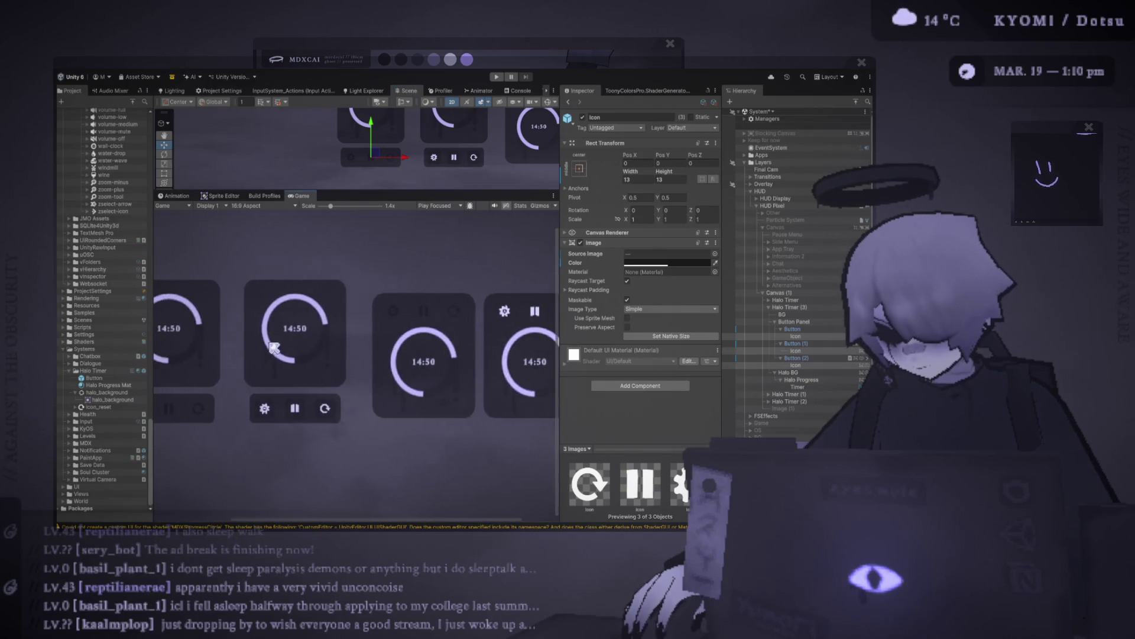
{"action": "left_click", "coordinate": [794, 322]}
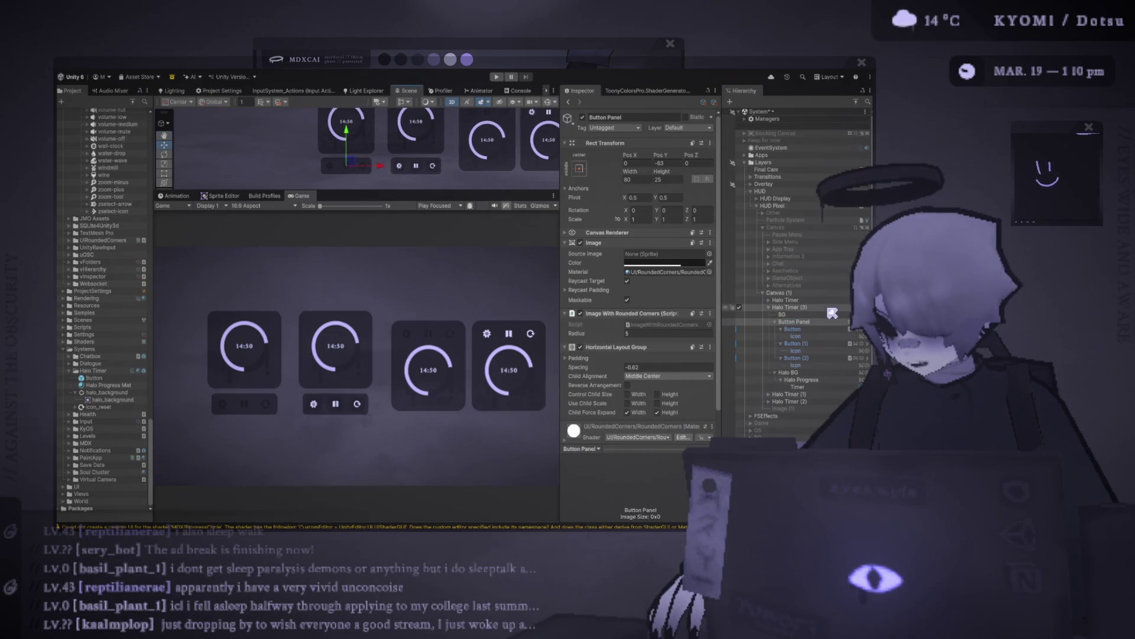
- Frame Halo Timer (3) and drag the original Halo Timer right on the canvas
{"action": "double_click", "coordinate": [793, 307]}
{"action": "left_click", "coordinate": [785, 300]}
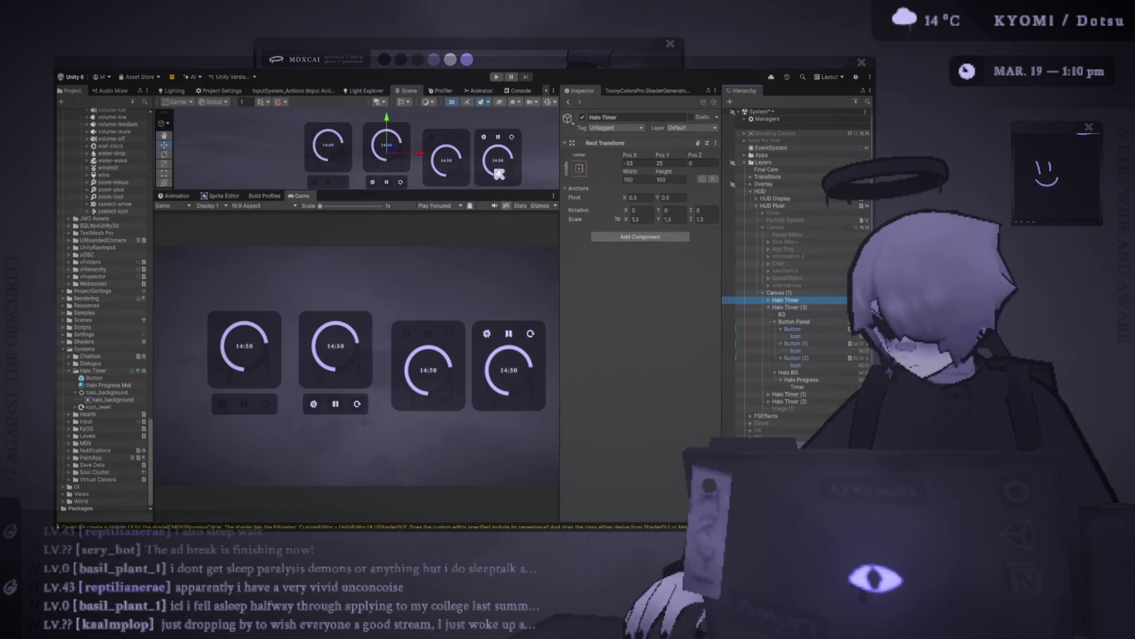
{"action": "left_click_drag", "start_coordinate": [424, 160], "coordinate": [470, 161]}
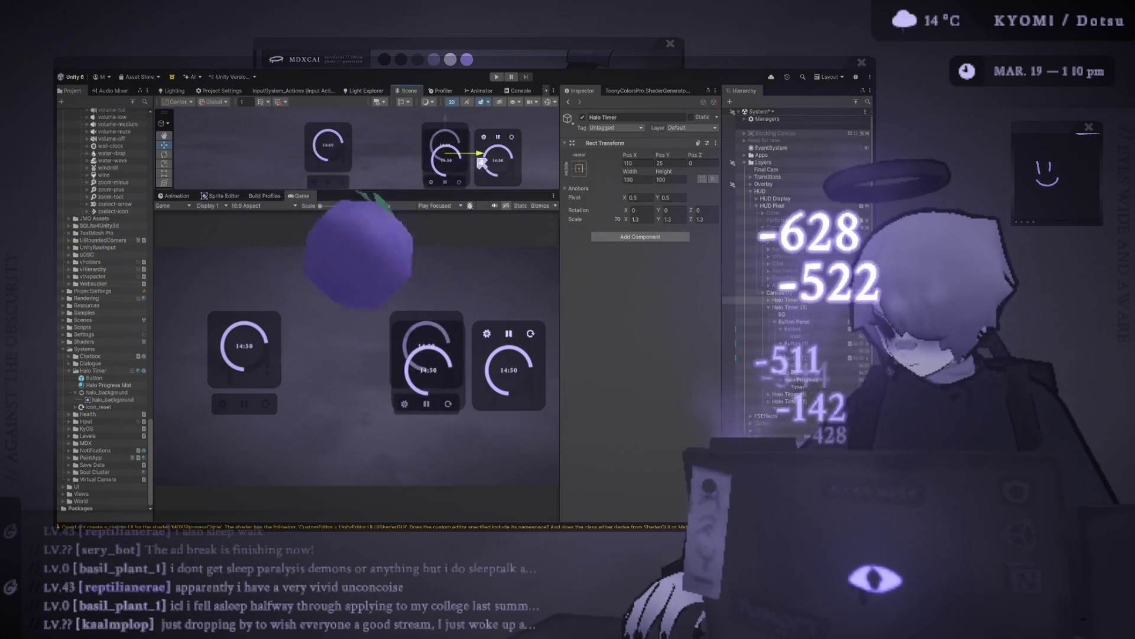
- Move Halo Timer (1) left, then shift Halo Timer (1) and (3) left together
{"action": "left_click", "coordinate": [793, 401]}
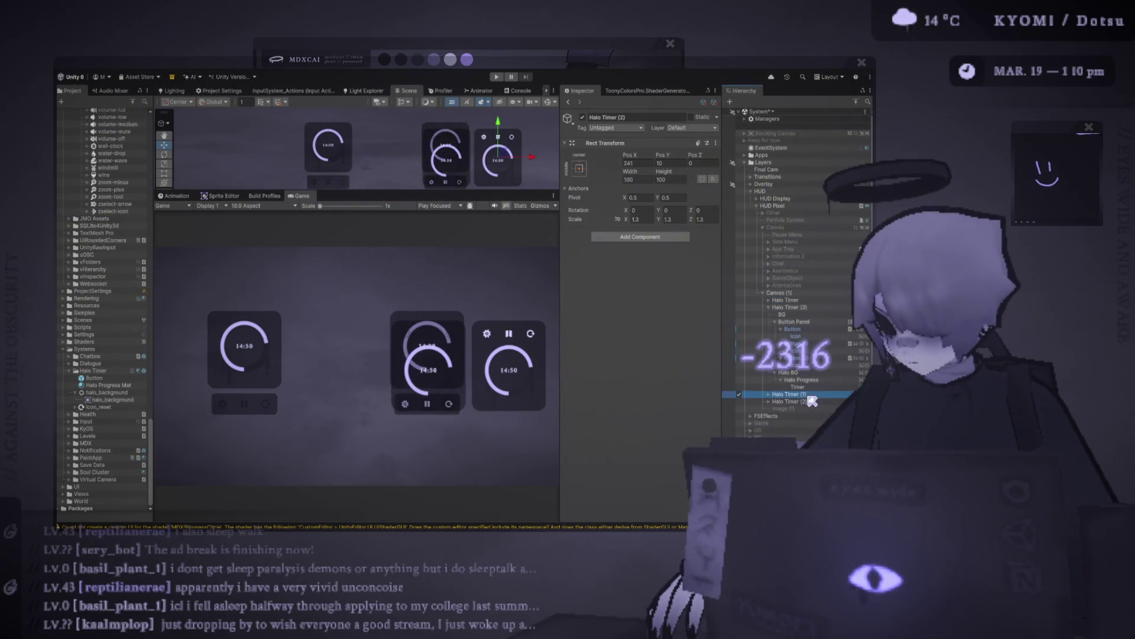
{"action": "left_click_drag", "start_coordinate": [476, 164], "coordinate": [412, 167]}
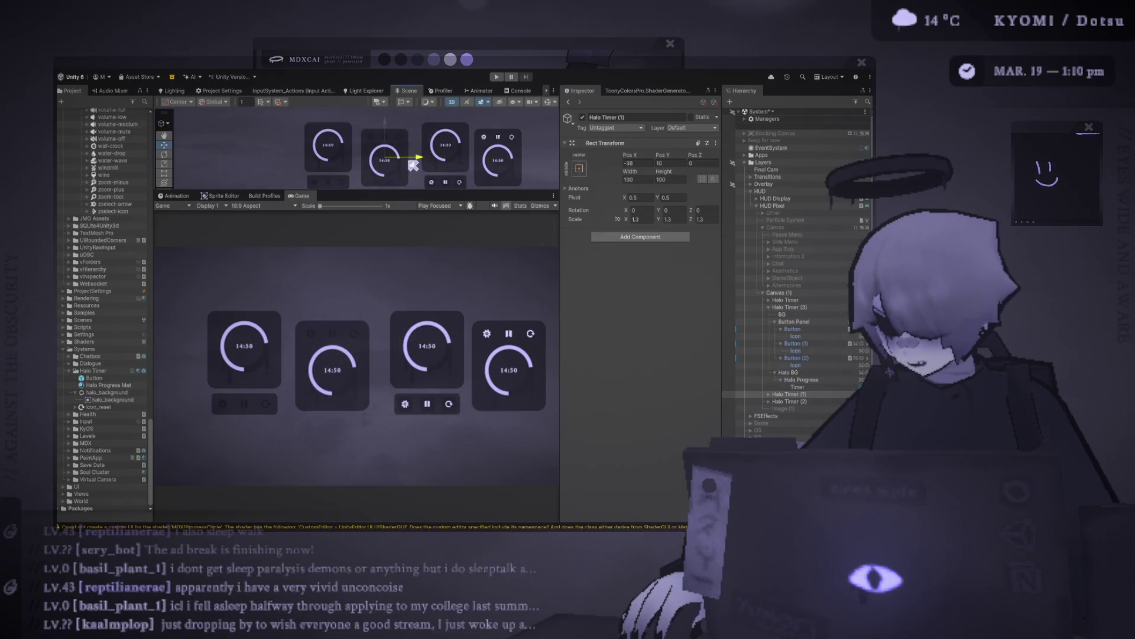
{"action": "left_click", "coordinate": [787, 401], "text": "shift"}
{"action": "left_click", "coordinate": [789, 402], "text": "ctrl"}
{"action": "left_click", "coordinate": [790, 307], "text": "ctrl"}
{"action": "mouse_move", "coordinate": [385, 175]}
{"action": "left_mouse_down"}
{"action": "mouse_move", "coordinate": [368, 159]}
{"action": "mouse_move", "coordinate": [384, 172]}
{"action": "left_mouse_up"}
- Clear the selection and give the Scene view more room
{"action": "scroll", "coordinate": [301, 365], "scroll_direction": "up", "scroll_amount": 3}
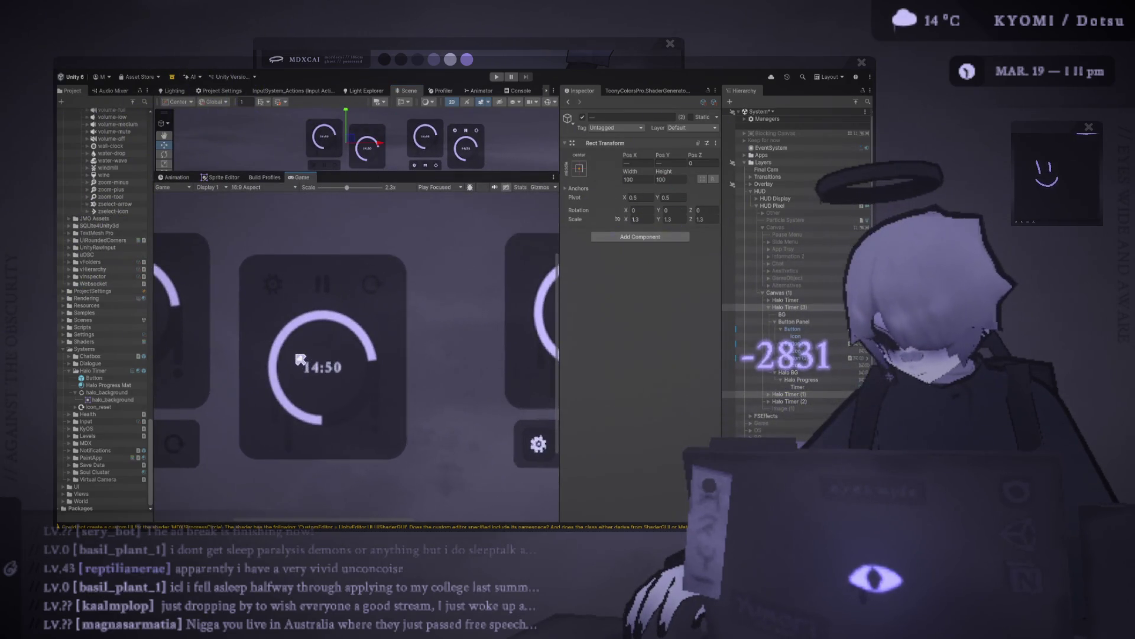
{"action": "scroll", "coordinate": [308, 361], "scroll_direction": "down", "scroll_amount": 3}
{"action": "scroll", "coordinate": [380, 163], "scroll_direction": "up", "scroll_amount": 1}
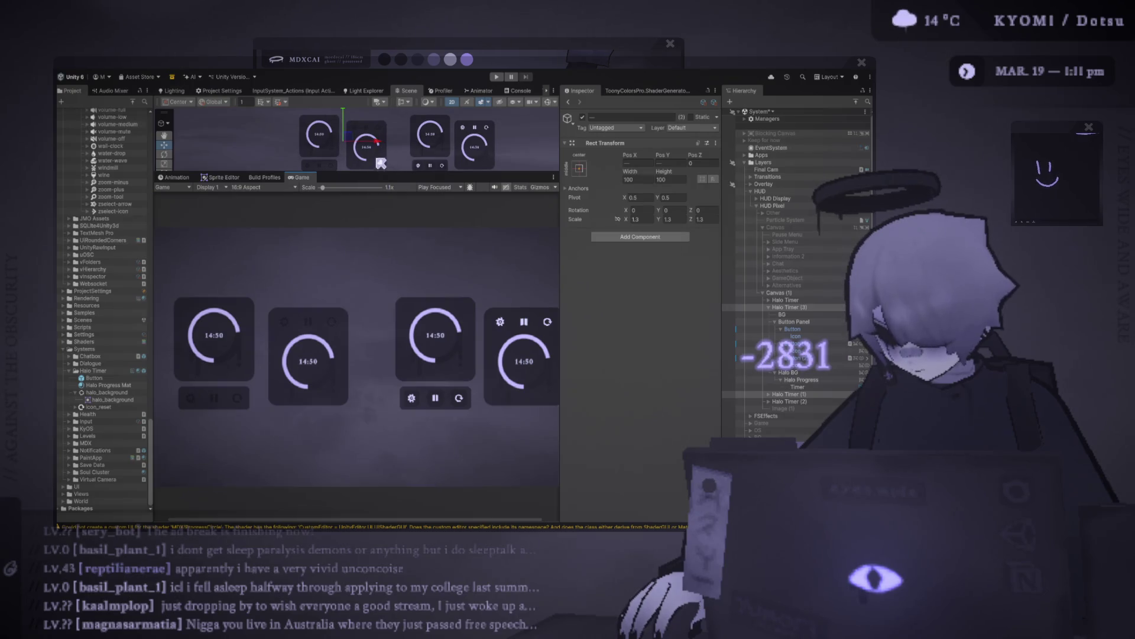
{"action": "left_click", "coordinate": [381, 159]}
{"action": "left_click_drag", "start_coordinate": [394, 173], "coordinate": [409, 300]}
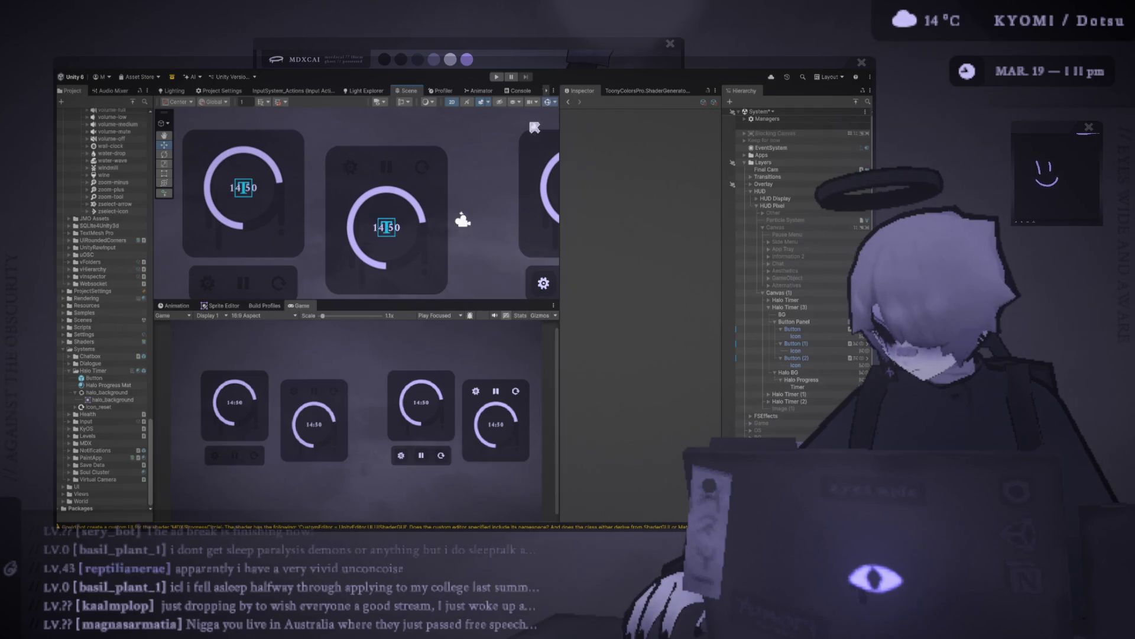
- Inspect the Halo Progress ring, Halo BG and BG settings of the timers
{"action": "left_click", "coordinate": [425, 250]}
{"action": "left_click", "coordinate": [424, 241]}
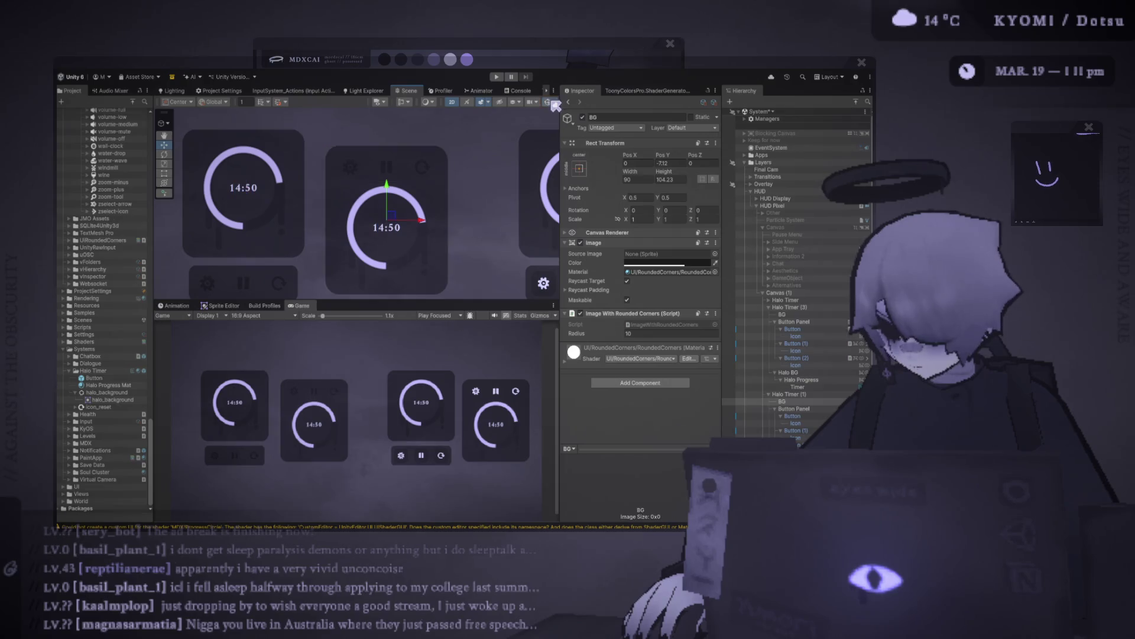
{"action": "left_click", "coordinate": [816, 401]}
{"action": "left_click", "coordinate": [425, 251]}
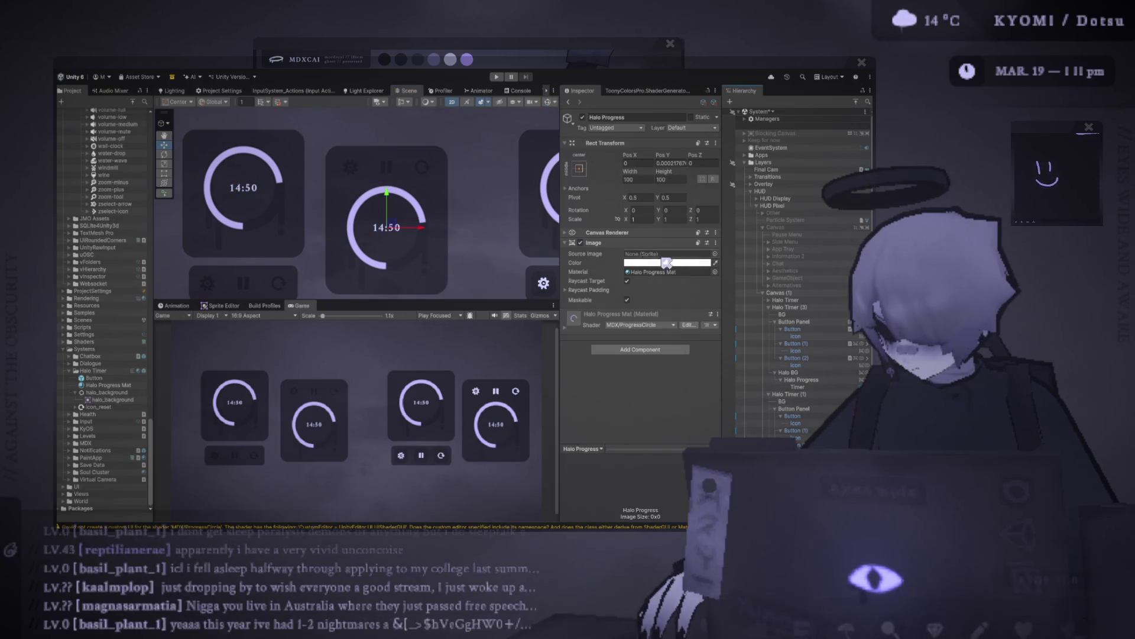
{"action": "left_click", "coordinate": [759, 372]}
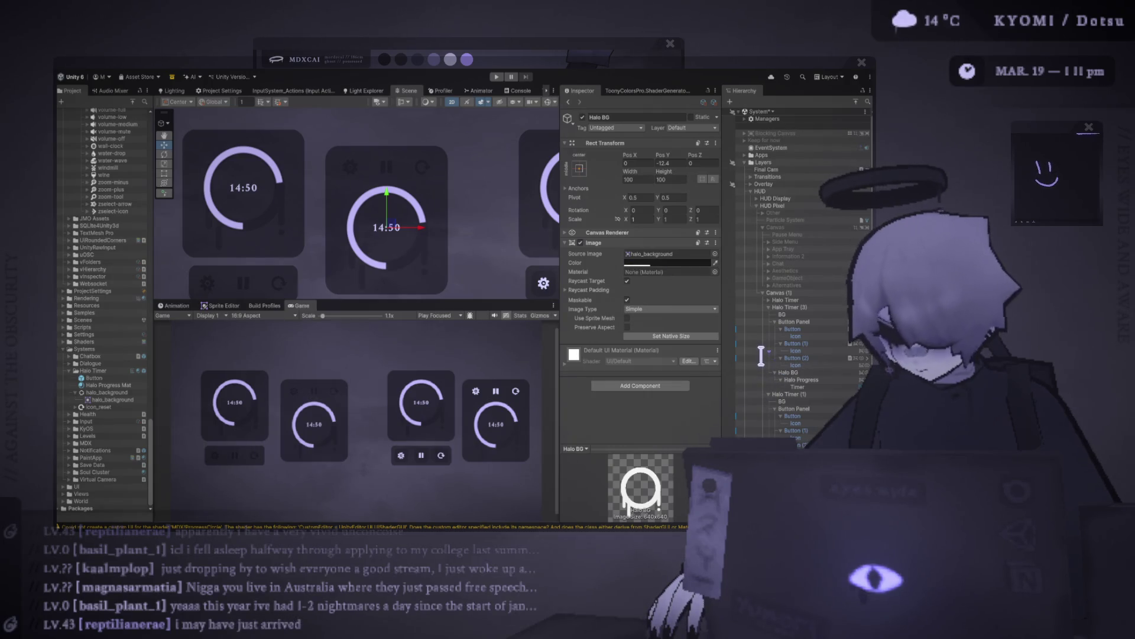
- Inspect the reset, pause and gear button icons, then clear the selection
{"action": "left_click", "coordinate": [780, 364]}
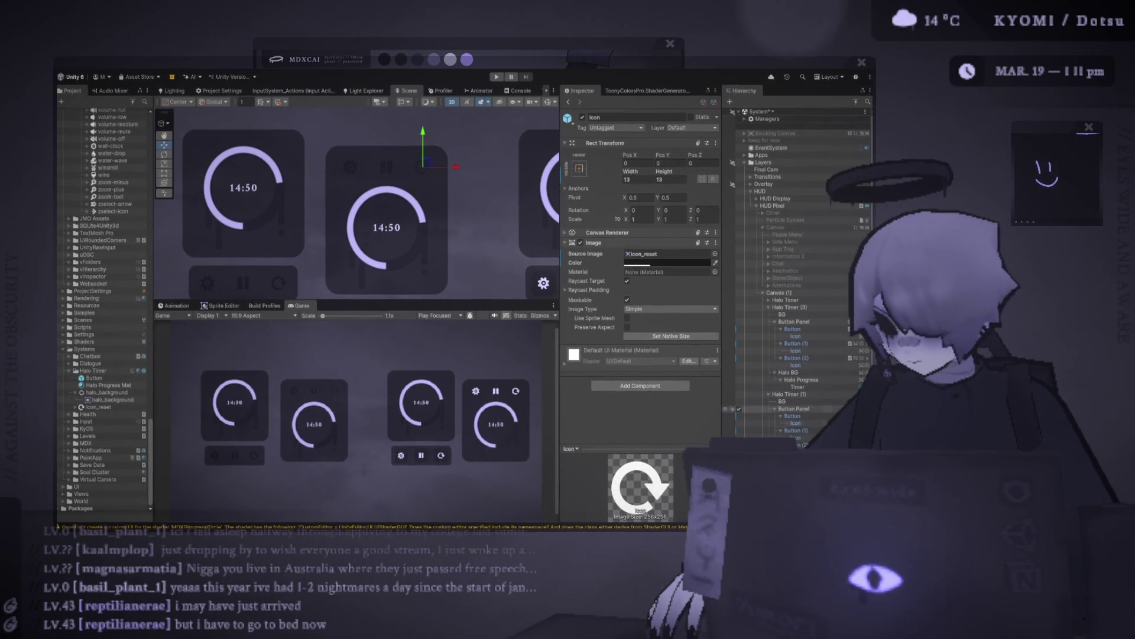
{"action": "left_click", "coordinate": [795, 351], "text": "ctrl"}
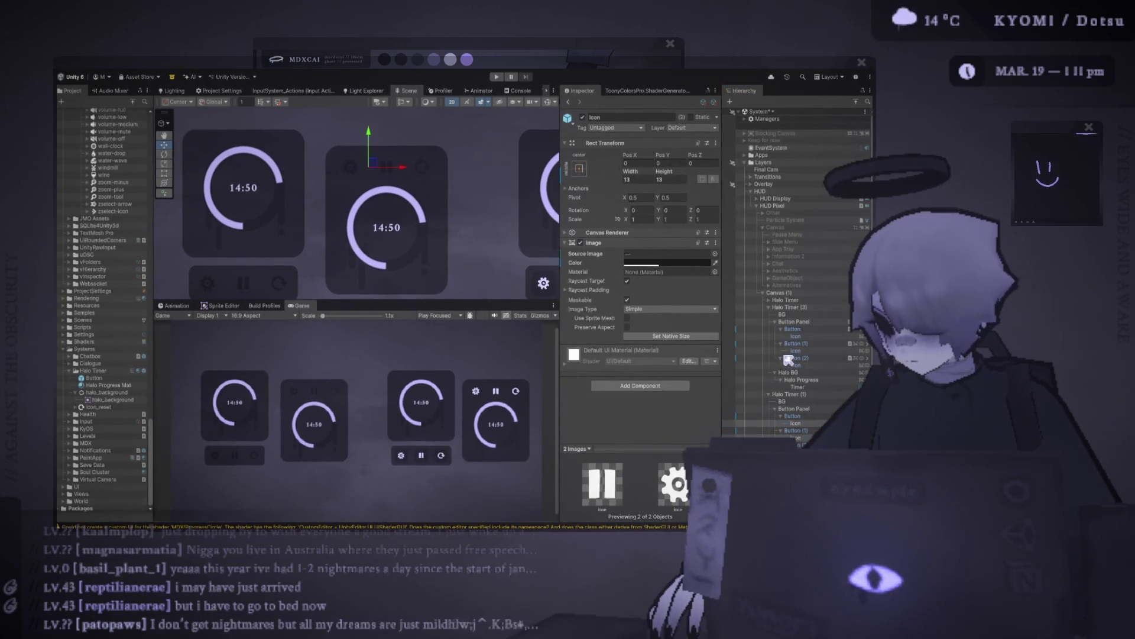
{"action": "scroll", "coordinate": [444, 254], "scroll_direction": "down", "scroll_amount": 2}
{"action": "left_click", "coordinate": [461, 242]}
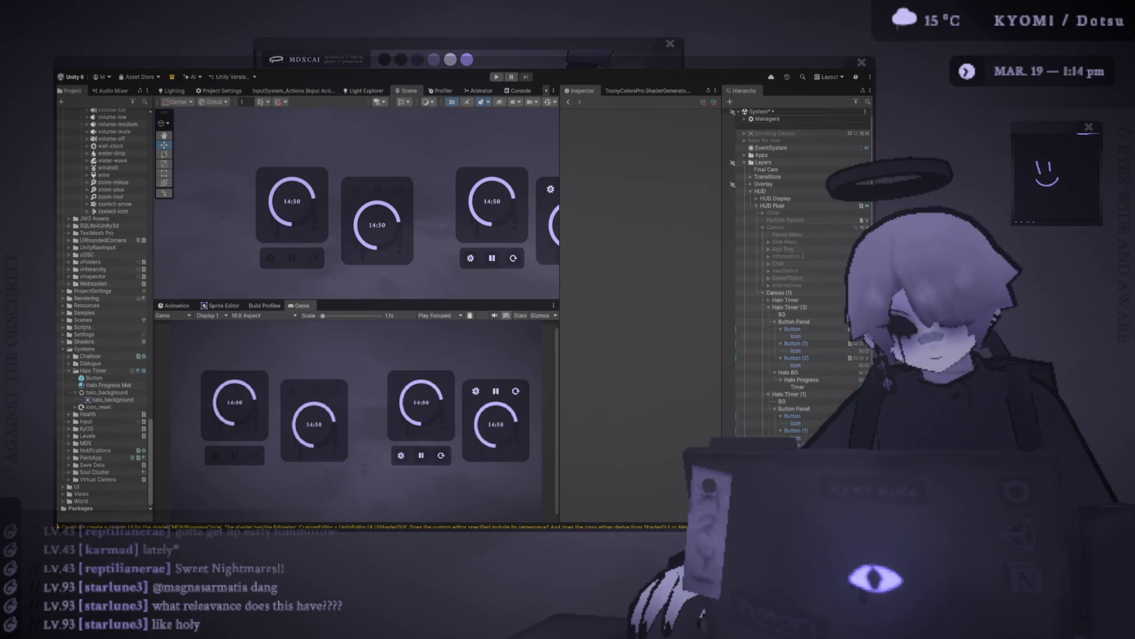
{"action": "scroll", "coordinate": [354, 249], "scroll_direction": "up", "scroll_amount": 4}
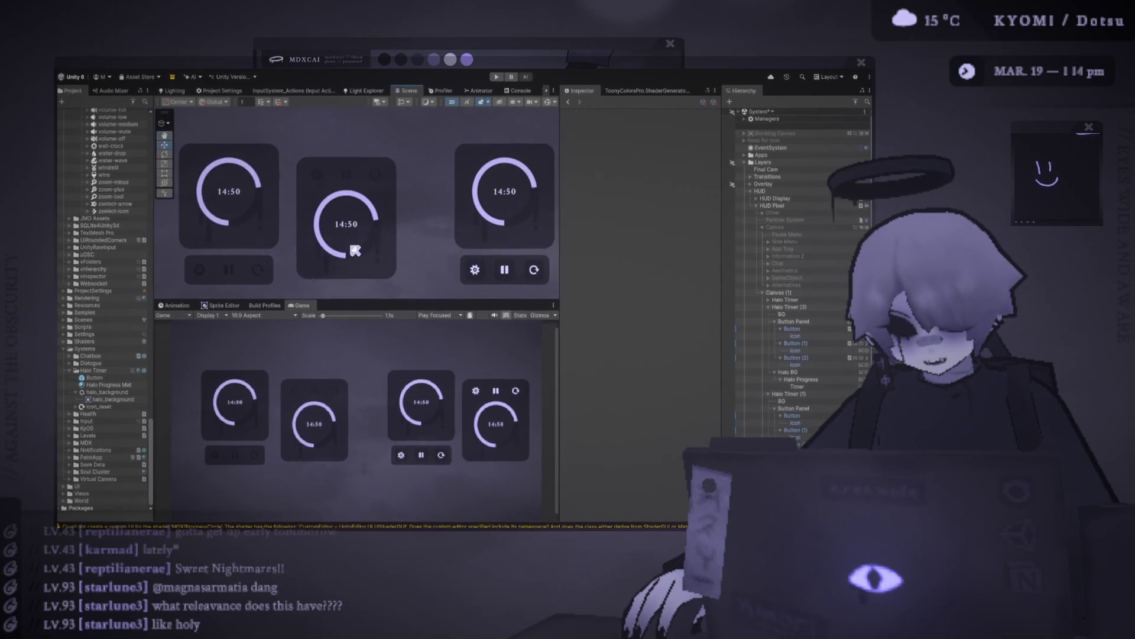
- Select the middle halo's Timer text, Halo BG and icons, and enlarge the game preview
{"action": "left_click", "coordinate": [371, 248]}
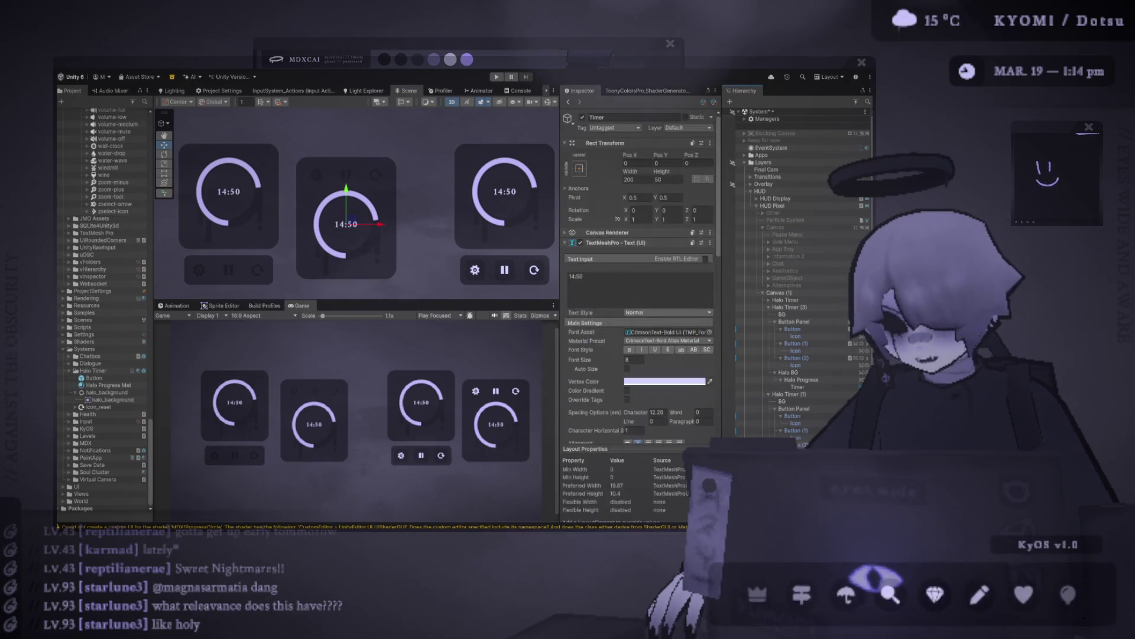
{"action": "left_click", "coordinate": [346, 224]}
{"action": "left_click", "coordinate": [796, 437], "text": "ctrl"}
{"action": "left_click", "coordinate": [795, 422], "text": "ctrl"}
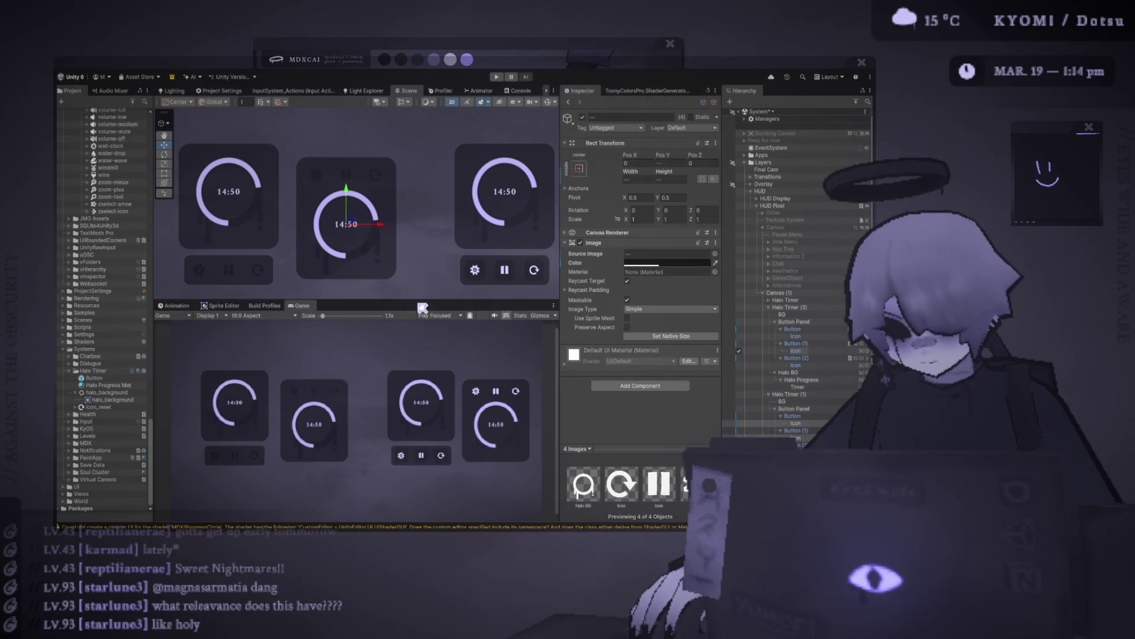
{"action": "mouse_move", "coordinate": [337, 300]}
{"action": "left_mouse_down"}
{"action": "mouse_move", "coordinate": [337, 219]}
{"action": "mouse_move", "coordinate": [332, 235]}
{"action": "left_mouse_up"}
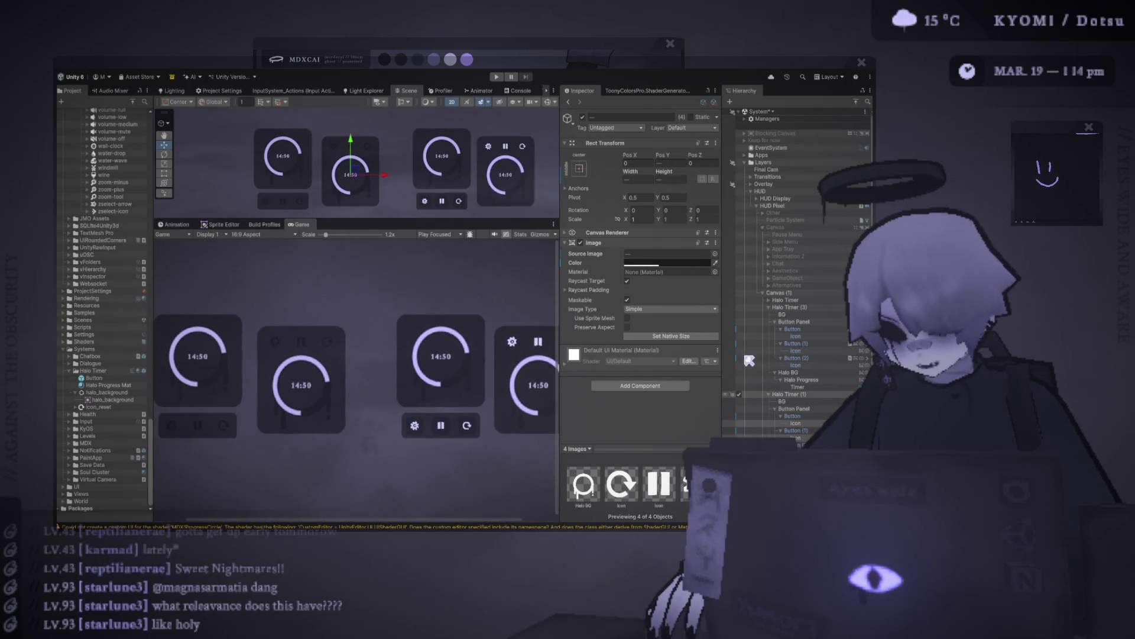
{"action": "scroll", "coordinate": [341, 410], "scroll_direction": "down", "scroll_amount": 2}
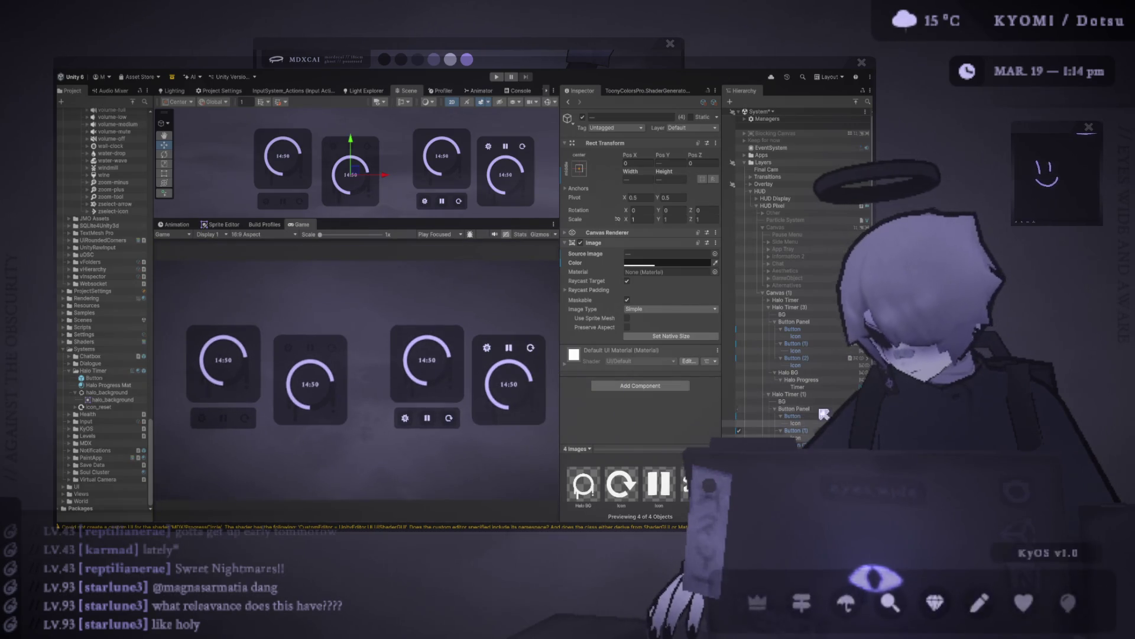
- Color the Halo BG and three button icons black, then widen and enlarge the Game view
{"action": "left_click", "coordinate": [804, 372], "text": "ctrl"}
{"action": "left_click", "coordinate": [807, 351], "text": "ctrl"}
{"action": "left_click", "coordinate": [808, 335], "text": "ctrl"}
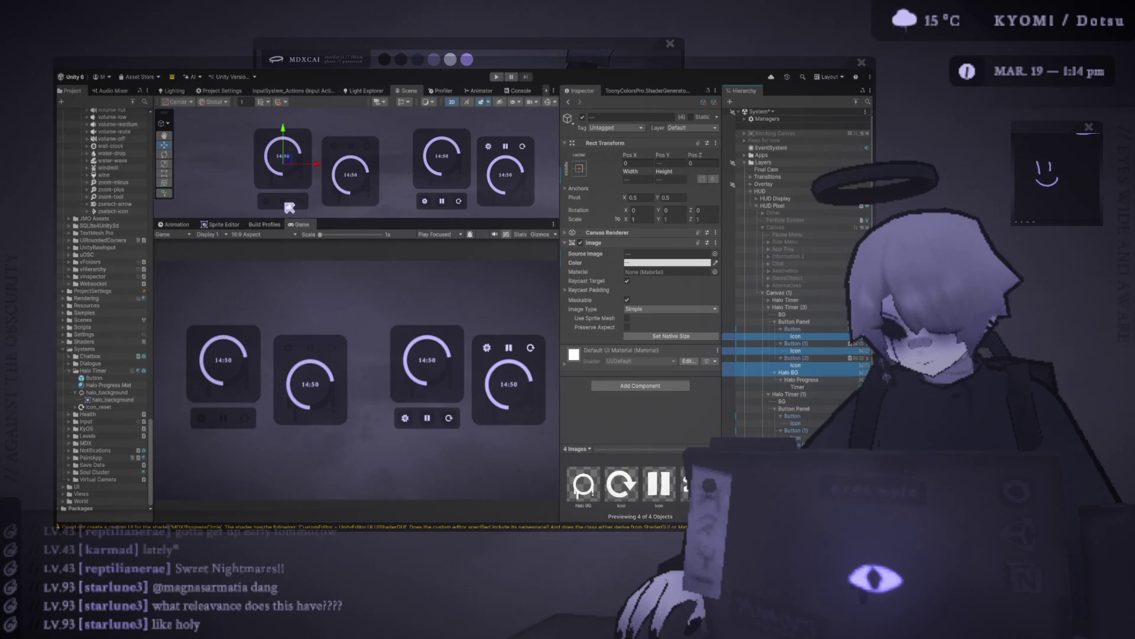
{"action": "left_click", "coordinate": [807, 365]}
{"action": "left_click", "coordinate": [807, 379]}
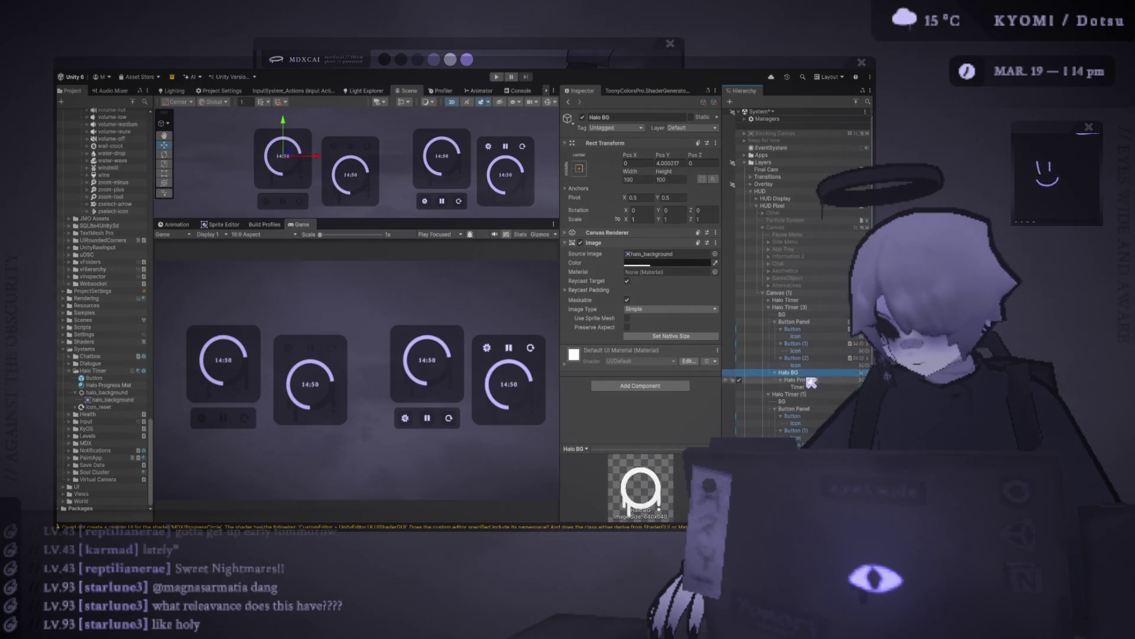
{"action": "left_click", "coordinate": [808, 365]}
{"action": "left_click", "coordinate": [808, 350], "text": "ctrl"}
{"action": "left_click", "coordinate": [808, 336], "text": "ctrl"}
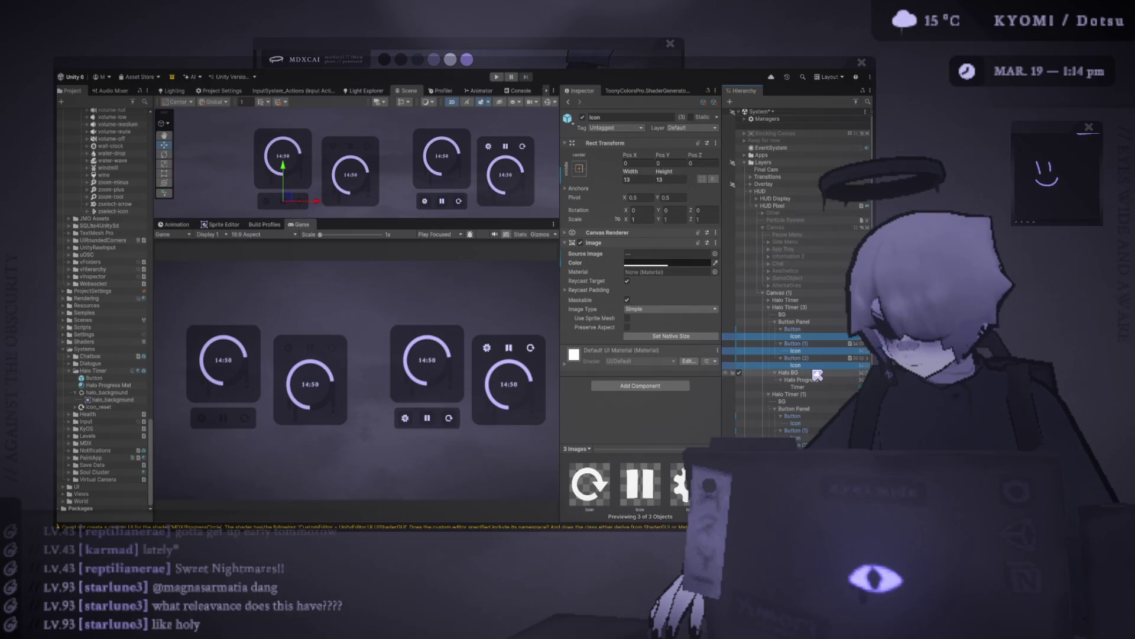
{"action": "left_click", "coordinate": [818, 373], "text": "ctrl"}
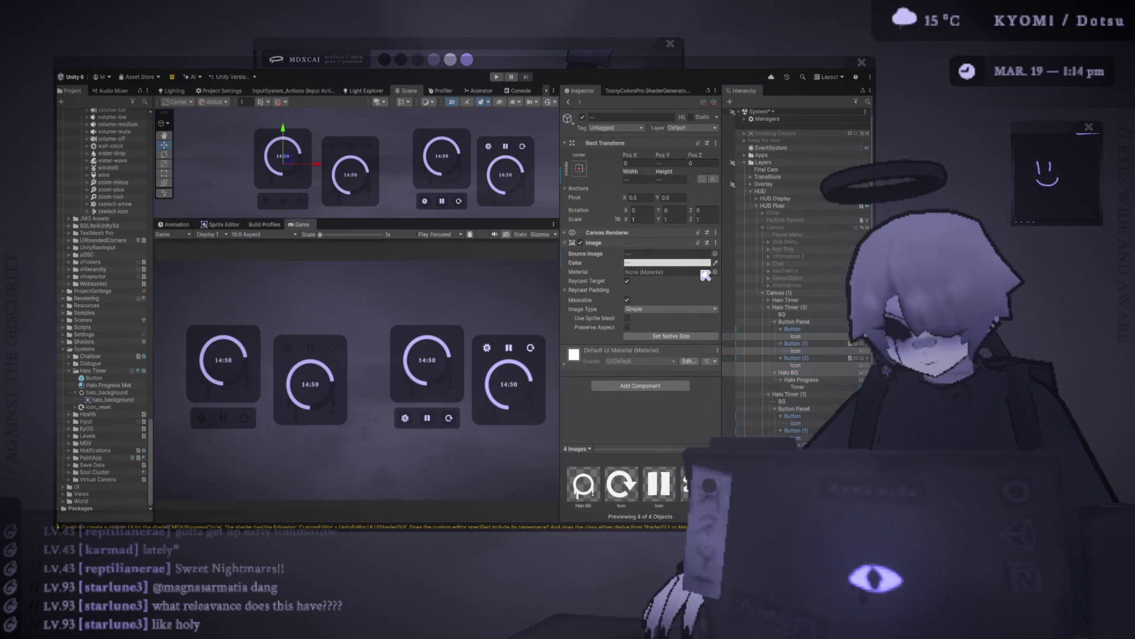
{"action": "left_click", "coordinate": [734, 273]}
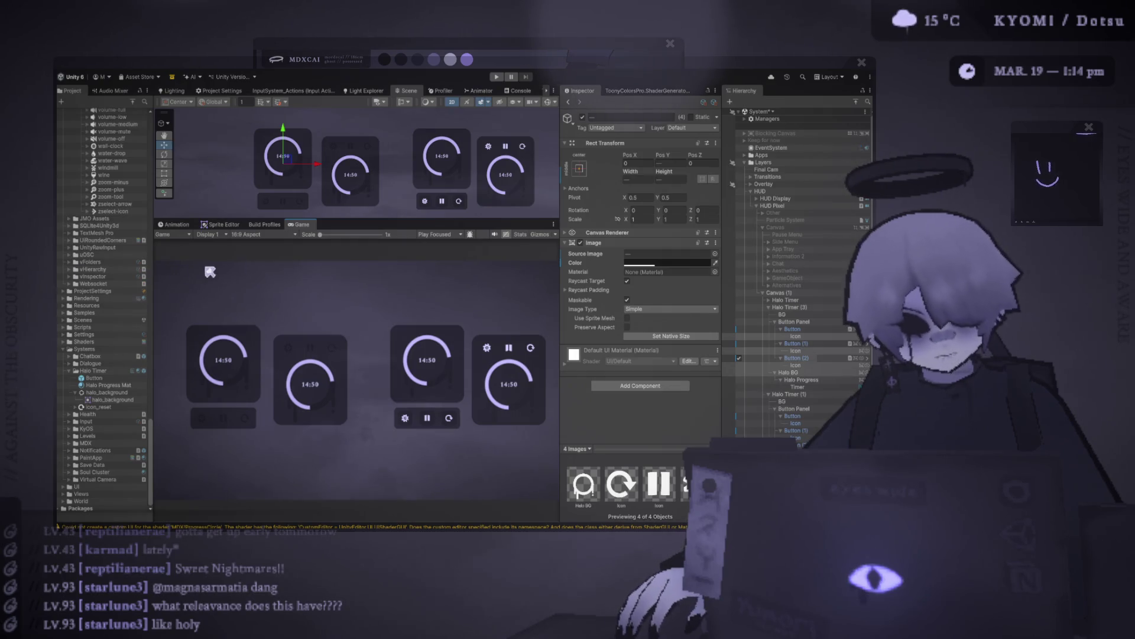
{"action": "left_click_drag", "start_coordinate": [561, 261], "coordinate": [642, 261]}
{"action": "left_click_drag", "start_coordinate": [414, 216], "coordinate": [414, 110]}
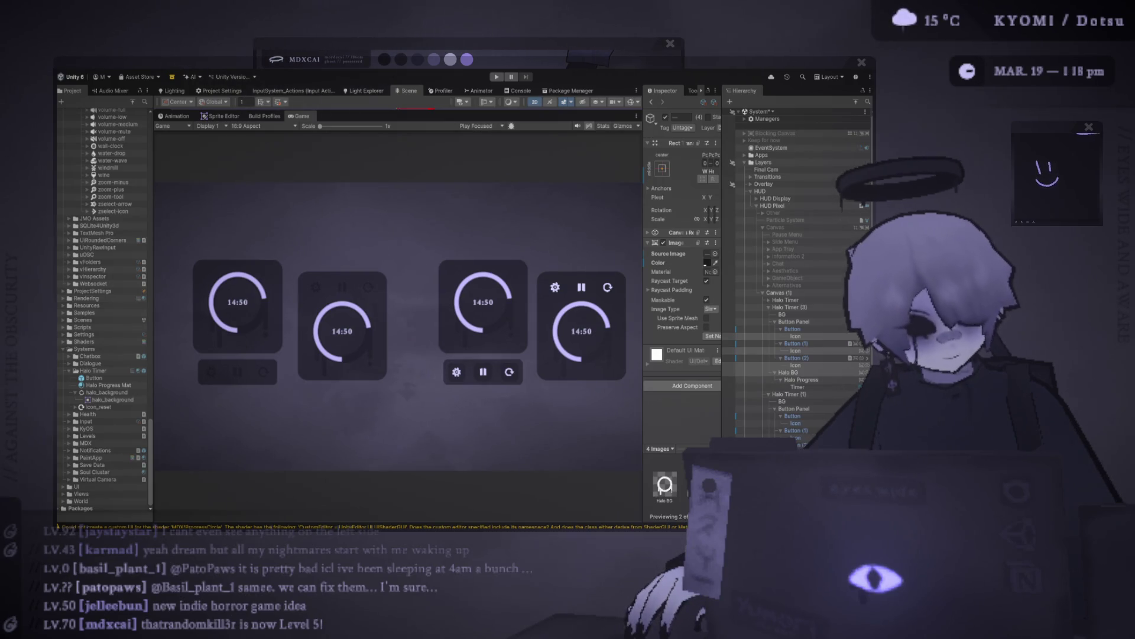
- Restore the Scene view above the Game view and move the first halo timer left
{"action": "scroll", "coordinate": [355, 327], "scroll_direction": "up", "scroll_amount": 2}
{"action": "scroll", "coordinate": [398, 325], "scroll_direction": "down", "scroll_amount": 2}
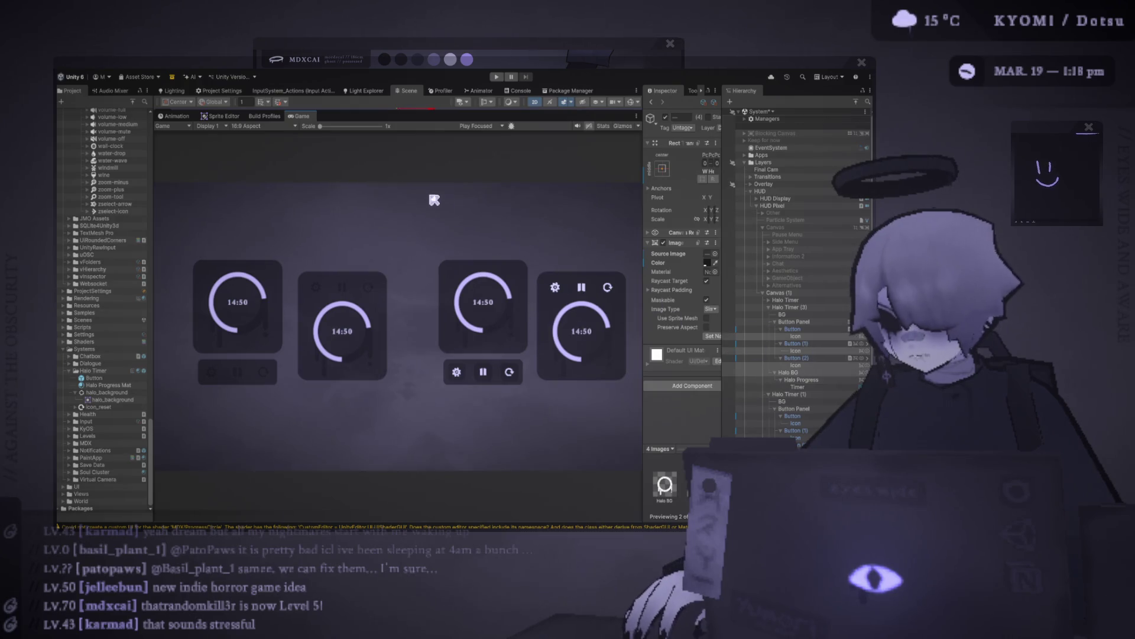
{"action": "left_click_drag", "start_coordinate": [414, 109], "coordinate": [411, 254]}
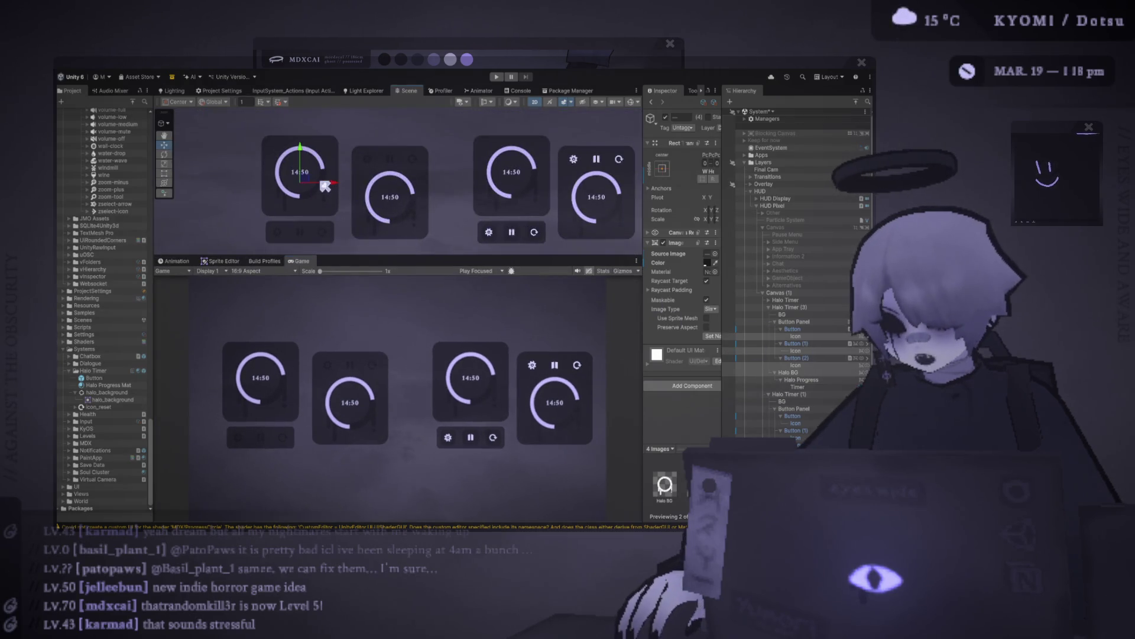
{"action": "left_click_drag", "start_coordinate": [325, 187], "coordinate": [337, 190]}
- Select Halo Timer (3) and (1) together and shift both left on the canvas
{"action": "left_click", "coordinate": [768, 307]}
{"action": "left_click", "coordinate": [790, 307]}
{"action": "left_click", "coordinate": [786, 314], "text": "ctrl"}
{"action": "mouse_move", "coordinate": [383, 192]}
{"action": "left_mouse_down"}
{"action": "mouse_move", "coordinate": [338, 191]}
{"action": "mouse_move", "coordinate": [356, 197]}
{"action": "left_mouse_up"}
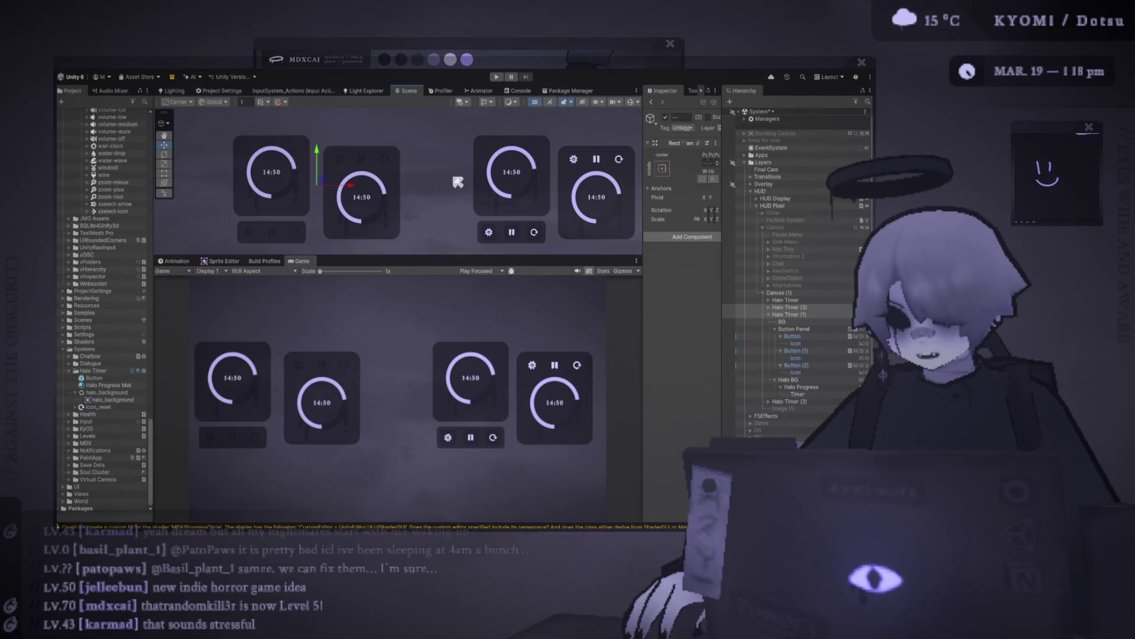
- Duplicate the original Halo Timer as Halo Timer (4) and slide it left along X
{"action": "left_click", "coordinate": [768, 314]}
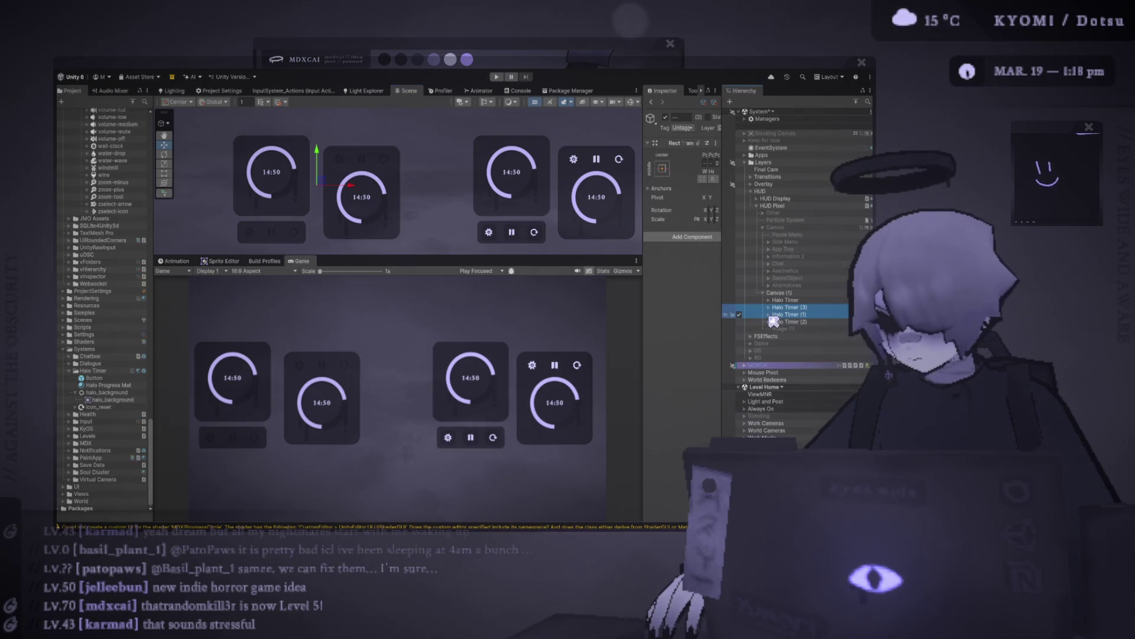
{"action": "left_click", "coordinate": [786, 300]}
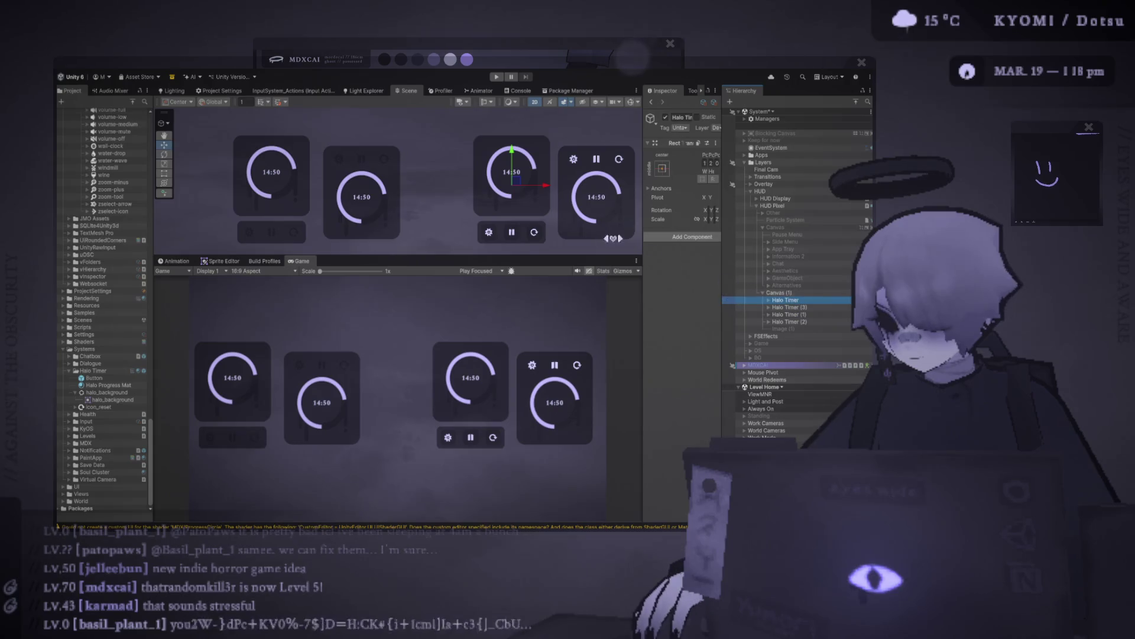
{"action": "key", "text": "f"}
{"action": "key", "text": "ctrl+d"}
{"action": "left_click_drag", "start_coordinate": [414, 178], "coordinate": [364, 182]}
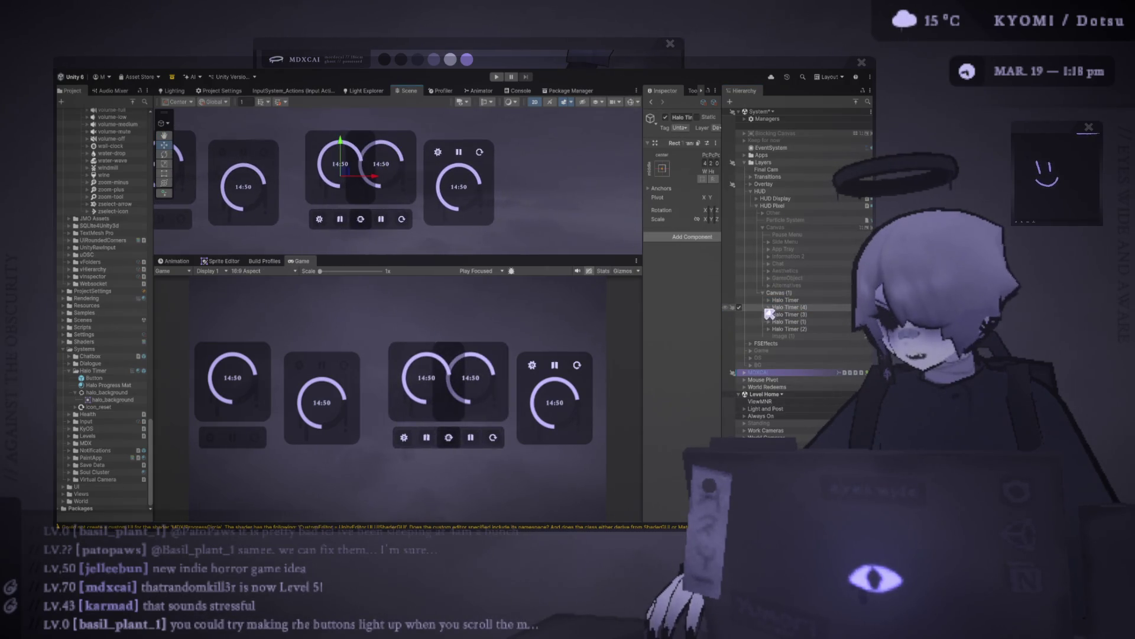
- Toggle the timers' and Canvas (1)'s active checkboxes off and on to identify each widget
{"action": "left_click", "coordinate": [747, 316]}
{"action": "left_click", "coordinate": [746, 315]}
{"action": "left_click", "coordinate": [741, 309]}
{"action": "left_click", "coordinate": [741, 308]}
{"action": "left_click", "coordinate": [741, 308]}
{"action": "left_click", "coordinate": [742, 308]}
{"action": "left_click", "coordinate": [742, 329]}
{"action": "left_click", "coordinate": [742, 329]}
{"action": "left_click", "coordinate": [742, 330]}
{"action": "left_click", "coordinate": [741, 329]}
{"action": "left_click", "coordinate": [742, 299]}
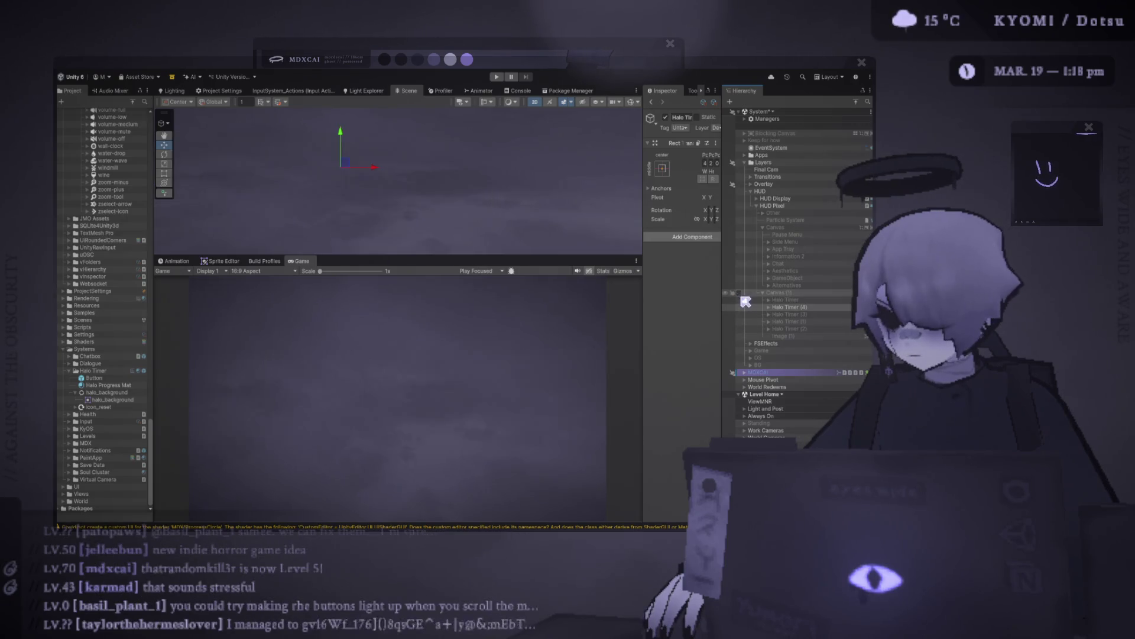
{"action": "left_click", "coordinate": [742, 294]}
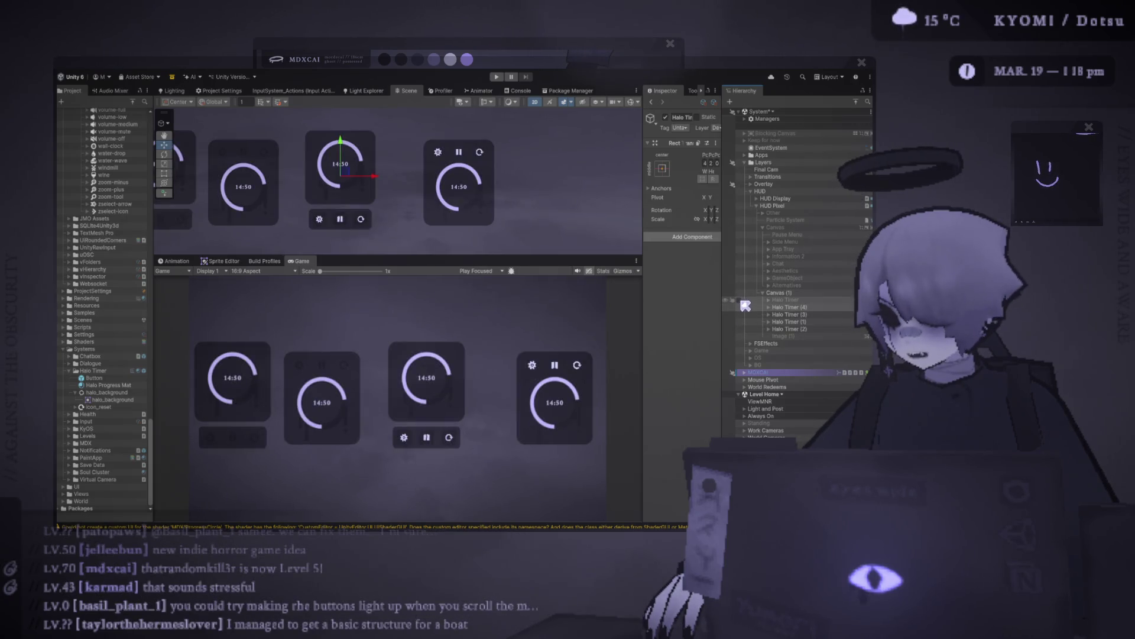
{"action": "scroll", "coordinate": [329, 194], "scroll_direction": "up", "scroll_amount": 2}
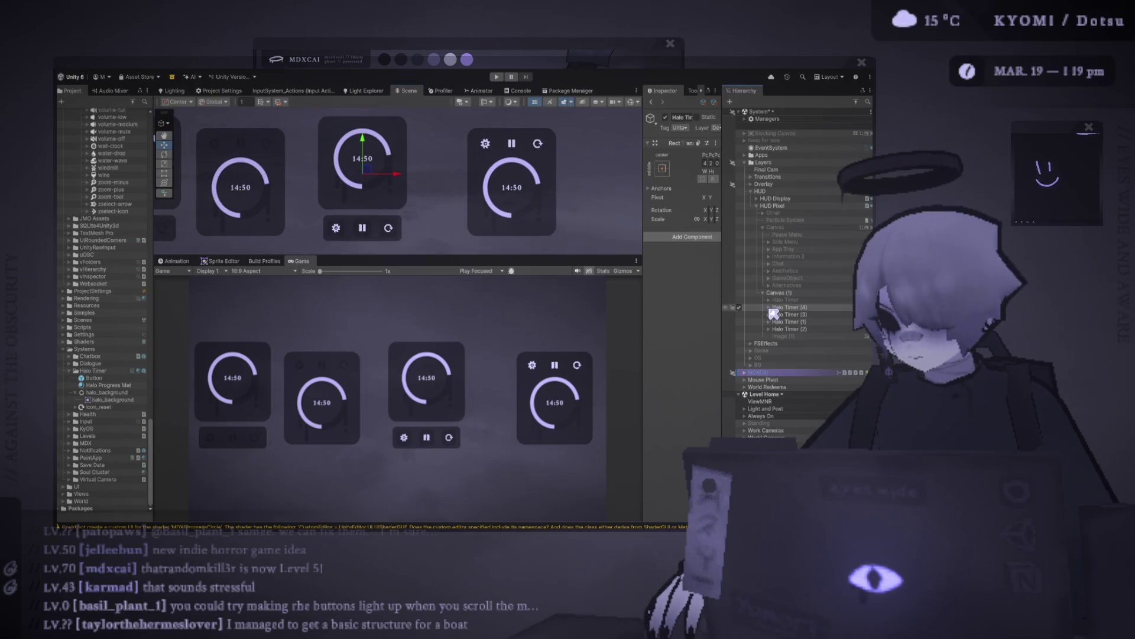
- Expand Halo Timer (4)'s Button Panel and select its three buttons
{"action": "left_click", "coordinate": [768, 307]}
{"action": "left_click", "coordinate": [774, 321]}
{"action": "left_click", "coordinate": [793, 329]}
{"action": "left_click", "coordinate": [803, 344], "text": "shift"}
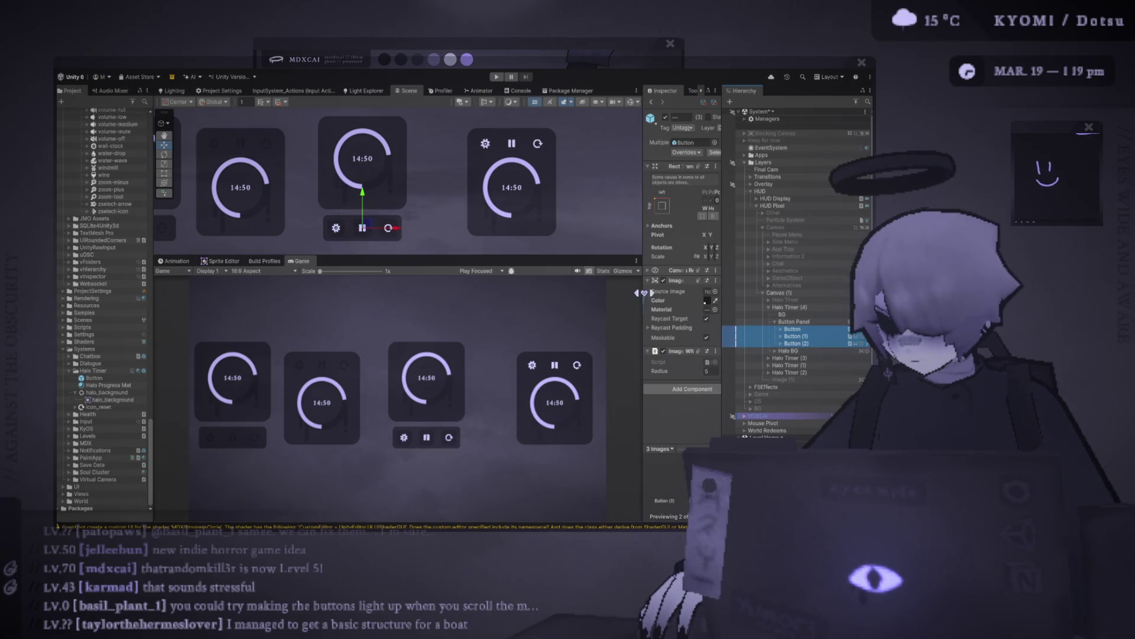
- Widen the Inspector and enlarge the Game preview
{"action": "left_click_drag", "start_coordinate": [644, 292], "coordinate": [561, 293]}
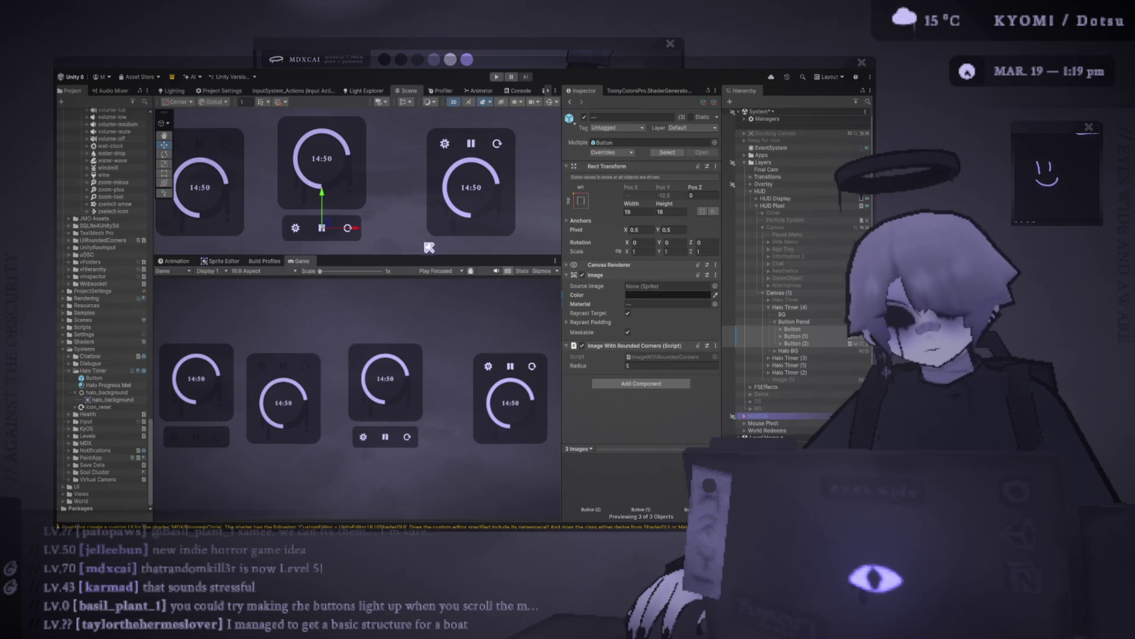
{"action": "mouse_move", "coordinate": [426, 253]}
{"action": "left_mouse_down"}
{"action": "mouse_move", "coordinate": [414, 173]}
{"action": "mouse_move", "coordinate": [414, 207]}
{"action": "left_mouse_up"}
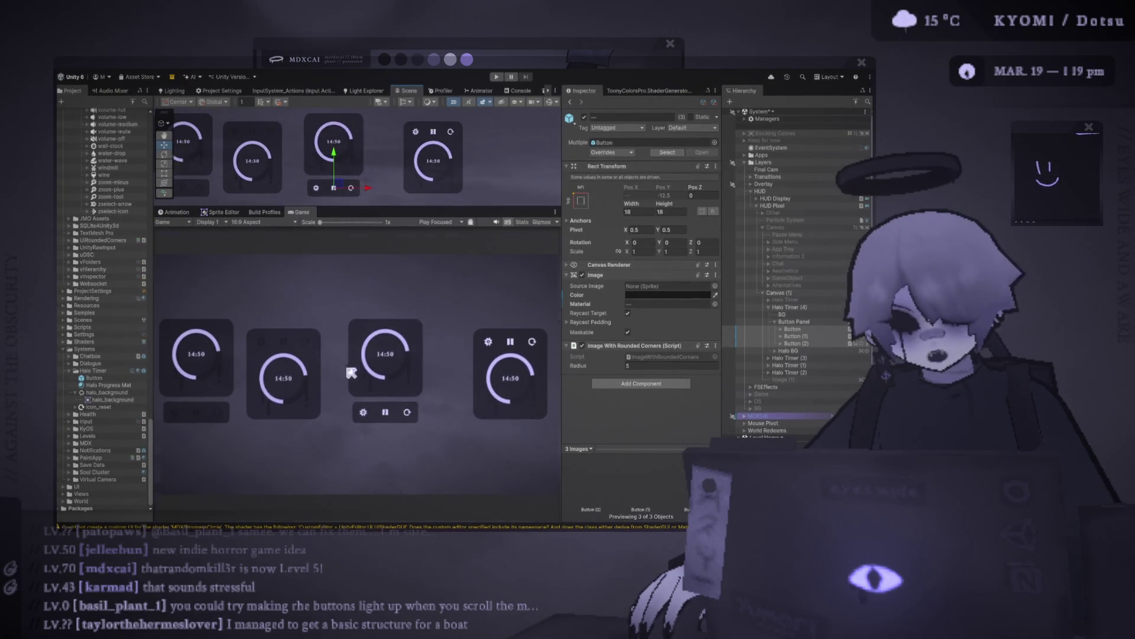
{"action": "scroll", "coordinate": [358, 415], "scroll_direction": "up", "scroll_amount": 2}
{"action": "scroll", "coordinate": [357, 415], "scroll_direction": "up", "scroll_amount": 2}
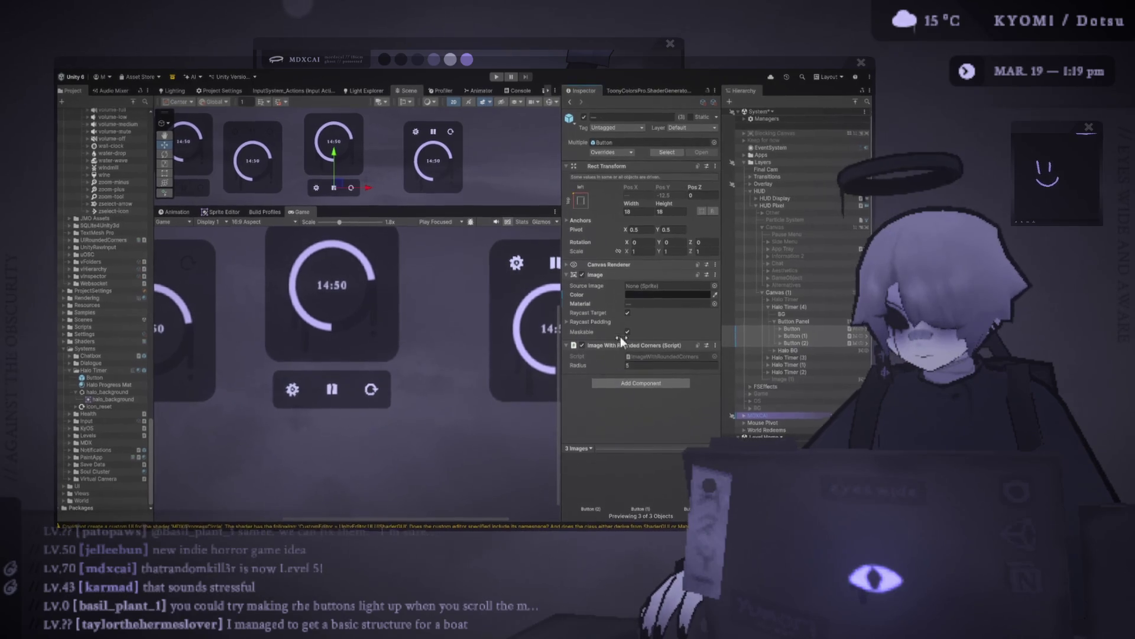
- Select the three Icon children of Halo Timer (4)'s buttons and review their shared settings
{"action": "left_click", "coordinate": [792, 329]}
{"action": "left_click", "coordinate": [781, 329]}
{"action": "left_click", "coordinate": [782, 343]}
{"action": "left_click", "coordinate": [781, 358]}
{"action": "left_click", "coordinate": [796, 365]}
{"action": "left_click", "coordinate": [796, 351], "text": "ctrl"}
{"action": "left_click", "coordinate": [796, 336], "text": "ctrl"}
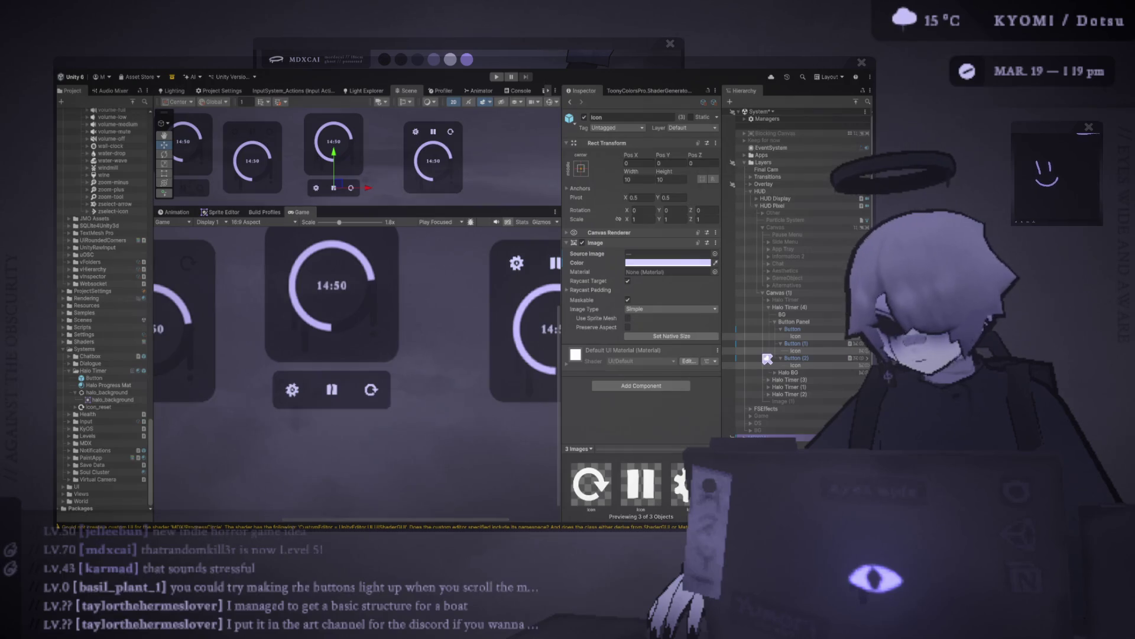
{"action": "key", "text": "alt+shift+a"}
{"action": "key", "text": "alt+shift+a"}
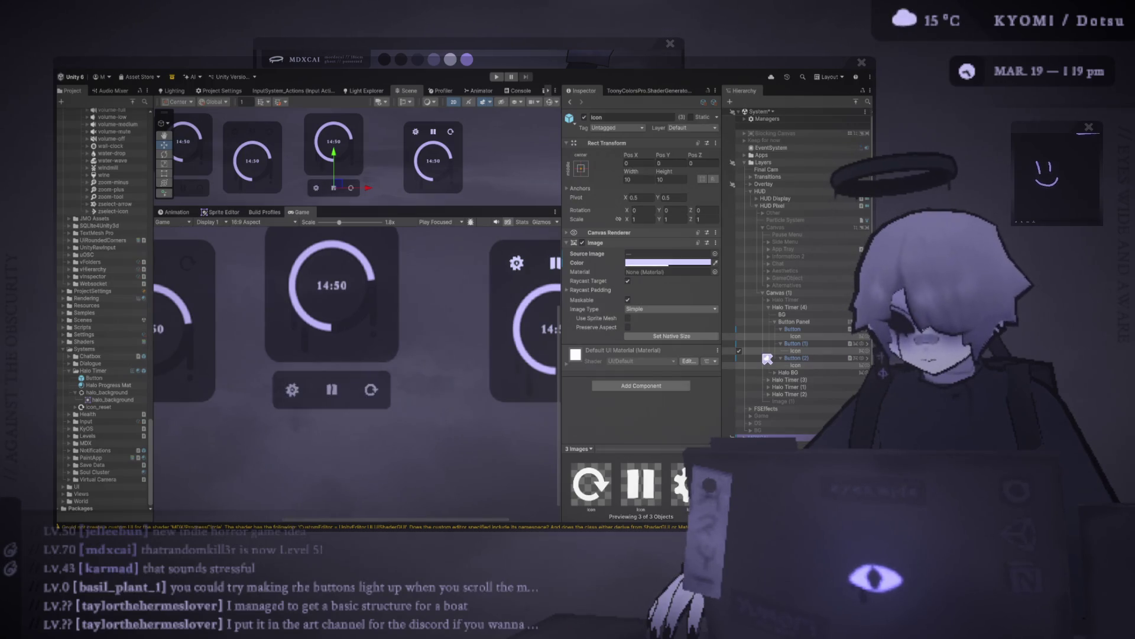
{"action": "scroll", "coordinate": [425, 236], "scroll_direction": "down", "scroll_amount": 4}
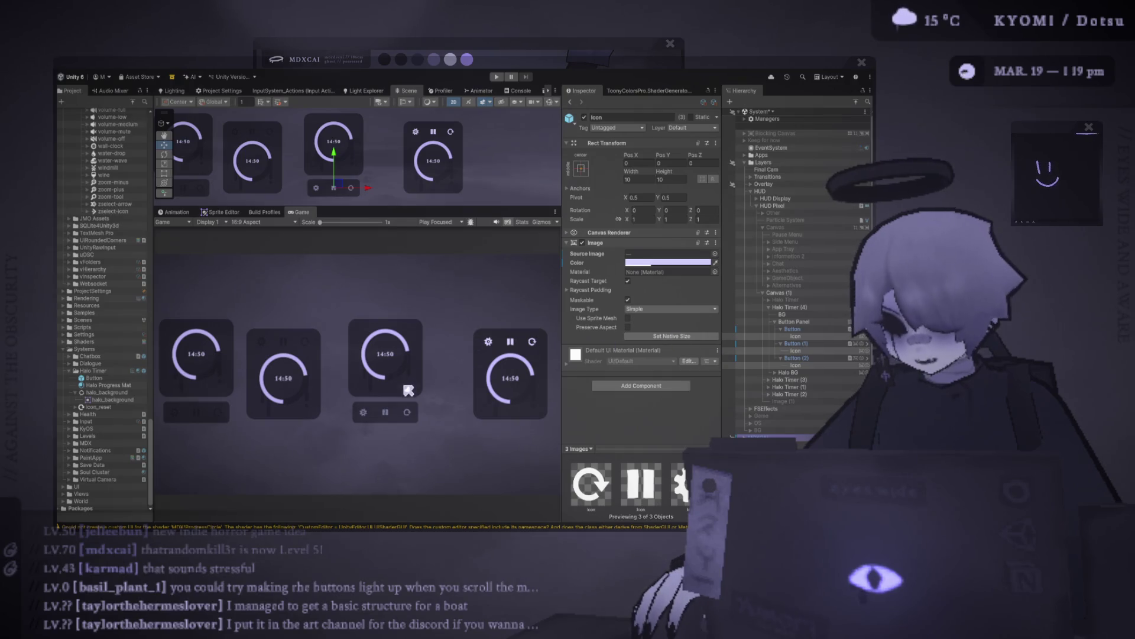
{"action": "scroll", "coordinate": [402, 396], "scroll_direction": "up", "scroll_amount": 3}
{"action": "scroll", "coordinate": [357, 434], "scroll_direction": "down", "scroll_amount": 3}
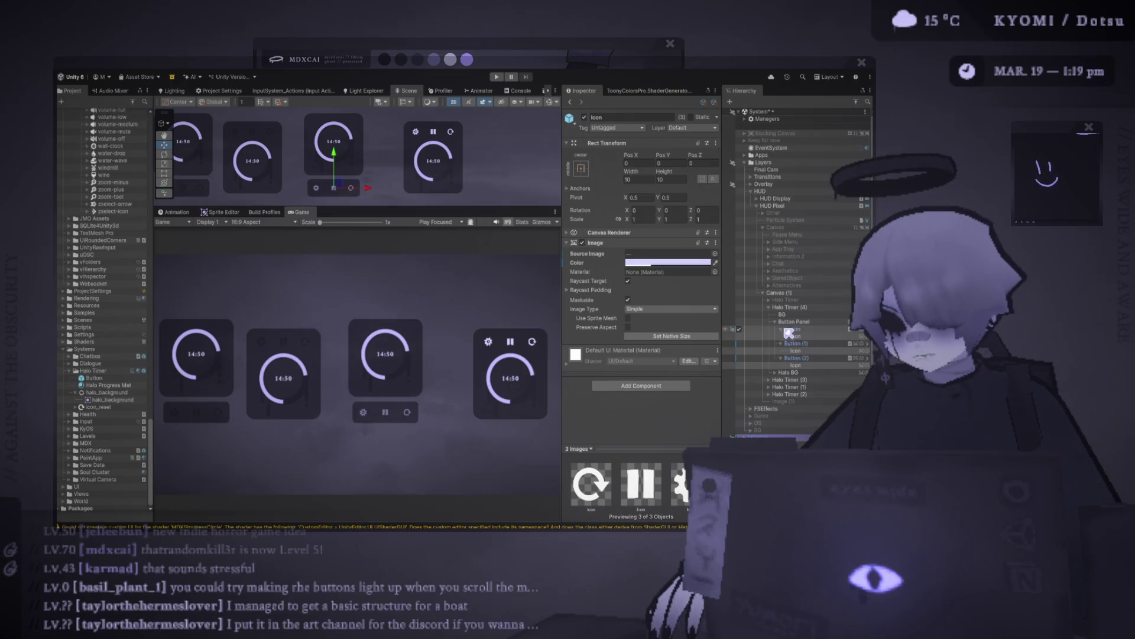
- Duplicate Halo Timer (2) as Halo Timer (5) after framing the timers in a taller Scene view
{"action": "left_click", "coordinate": [768, 307]}
{"action": "left_click", "coordinate": [779, 315]}
{"action": "left_click", "coordinate": [780, 321]}
{"action": "left_click", "coordinate": [784, 328]}
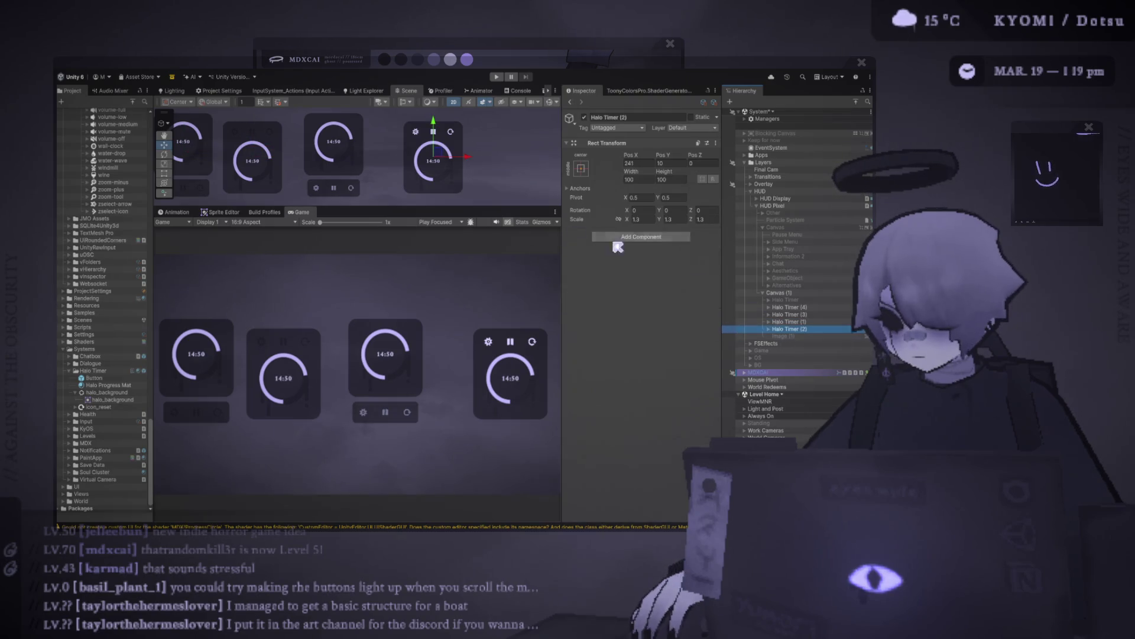
{"action": "left_click_drag", "start_coordinate": [473, 208], "coordinate": [473, 370]}
{"action": "scroll", "coordinate": [385, 272], "scroll_direction": "down", "scroll_amount": 2}
{"action": "mouse_move", "coordinate": [413, 283]}
{"action": "left_mouse_down"}
{"action": "mouse_move", "coordinate": [384, 272]}
{"action": "mouse_move", "coordinate": [494, 256]}
{"action": "mouse_move", "coordinate": [291, 244]}
{"action": "left_mouse_up"}
{"action": "key", "text": "ctrl+d"}
- Select the three button Icons of Halo Timer (2) and enlarge the game preview
{"action": "scroll", "coordinate": [359, 195], "scroll_direction": "up", "scroll_amount": 1}
{"action": "left_click", "coordinate": [788, 329]}
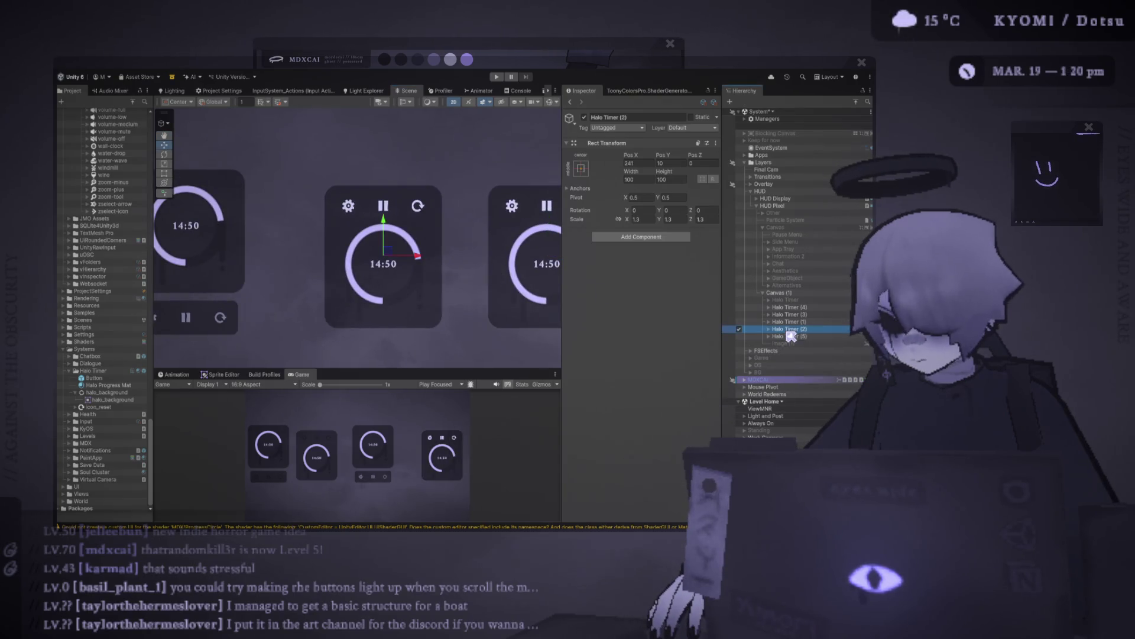
{"action": "left_click", "coordinate": [769, 329]}
{"action": "left_click", "coordinate": [776, 343]}
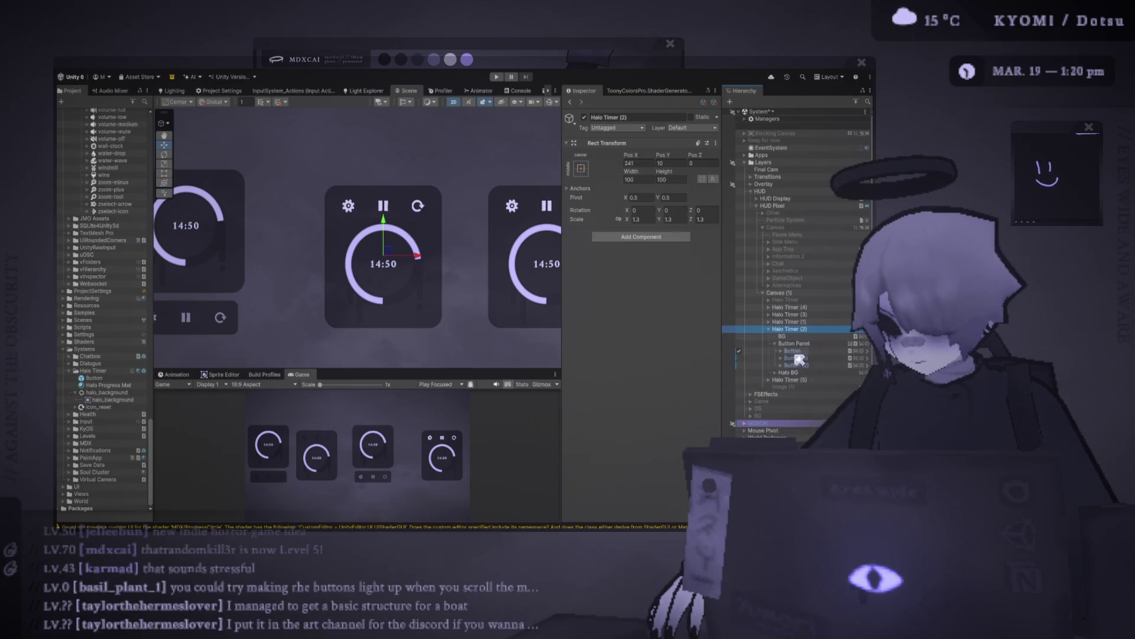
{"action": "left_click", "coordinate": [780, 350]}
{"action": "left_click", "coordinate": [781, 365]}
{"action": "left_click", "coordinate": [780, 379]}
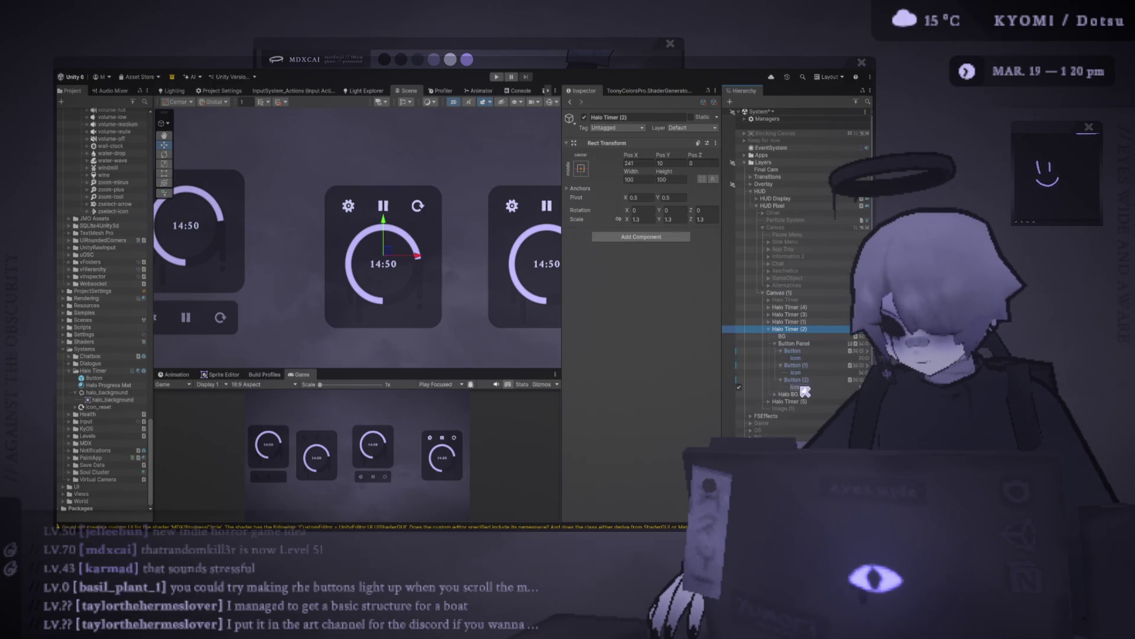
{"action": "left_click", "coordinate": [798, 387]}
{"action": "left_click", "coordinate": [796, 372], "text": "ctrl"}
{"action": "left_click", "coordinate": [796, 357], "text": "ctrl"}
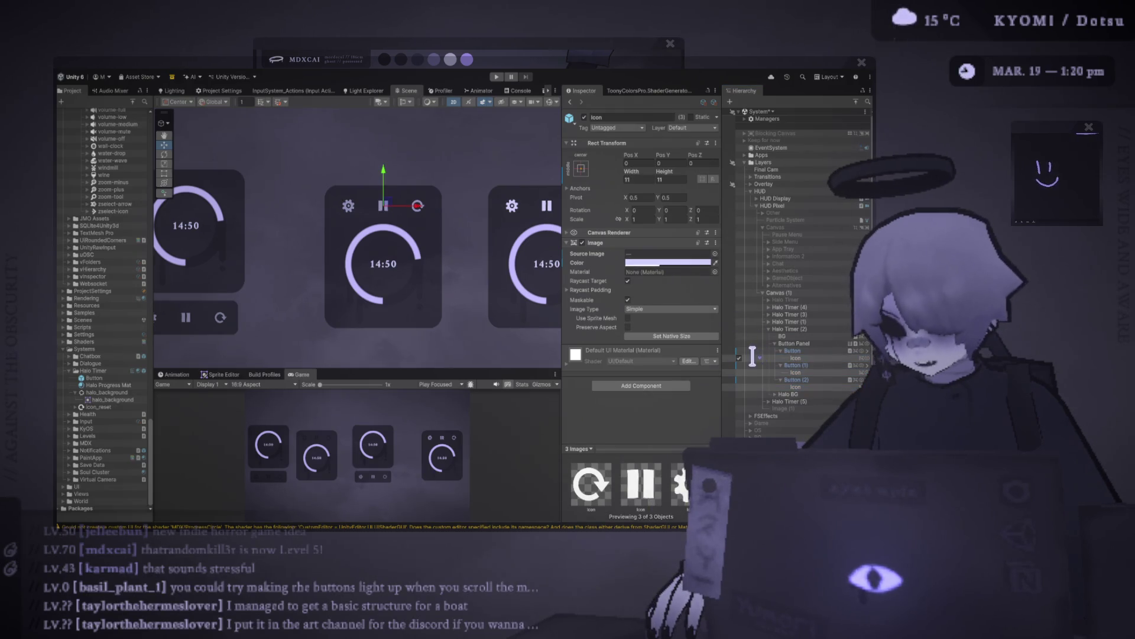
{"action": "mouse_move", "coordinate": [363, 370]}
{"action": "left_mouse_down"}
{"action": "mouse_move", "coordinate": [364, 195]}
{"action": "mouse_move", "coordinate": [364, 259]}
{"action": "left_mouse_up"}
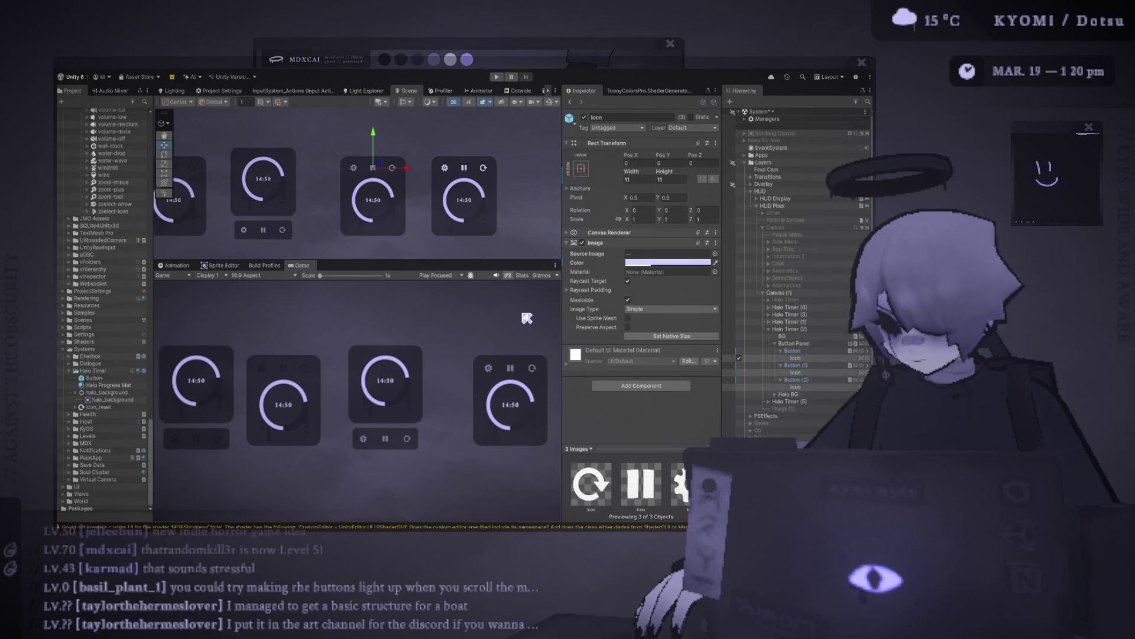
- Undo a trial icon nudge, then move Halo Timer (2) left to Pos X 192.8
{"action": "left_click_drag", "start_coordinate": [415, 170], "coordinate": [408, 170]}
{"action": "key", "text": "ctrl+z"}
{"action": "key", "text": "ctrl+z"}
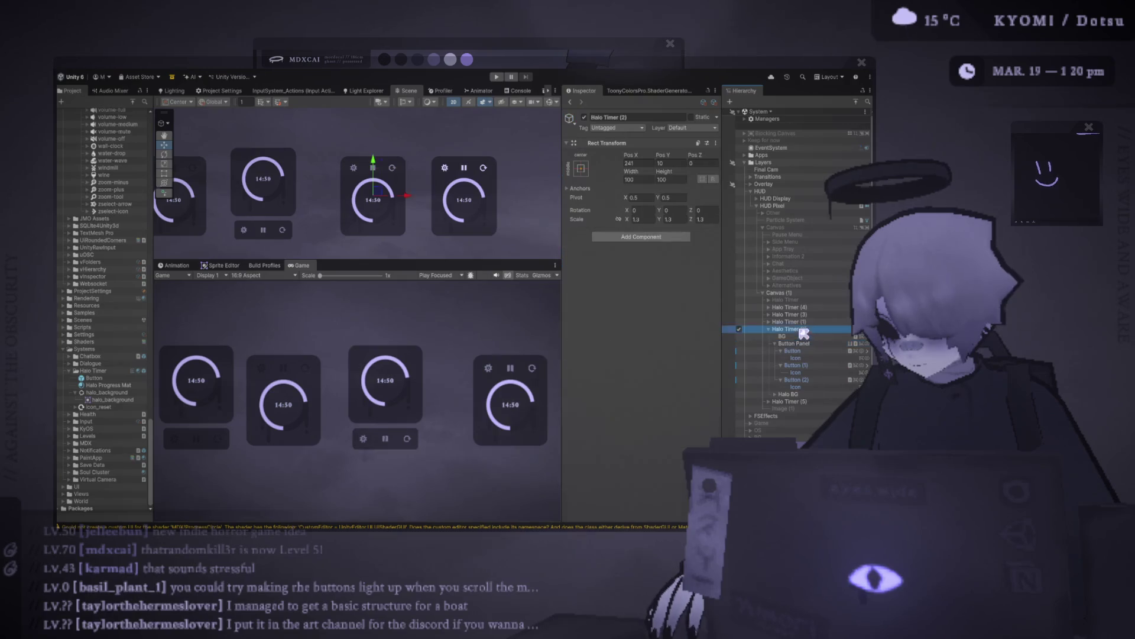
{"action": "left_click", "coordinate": [406, 198]}
{"action": "left_click_drag", "start_coordinate": [408, 197], "coordinate": [378, 203]}
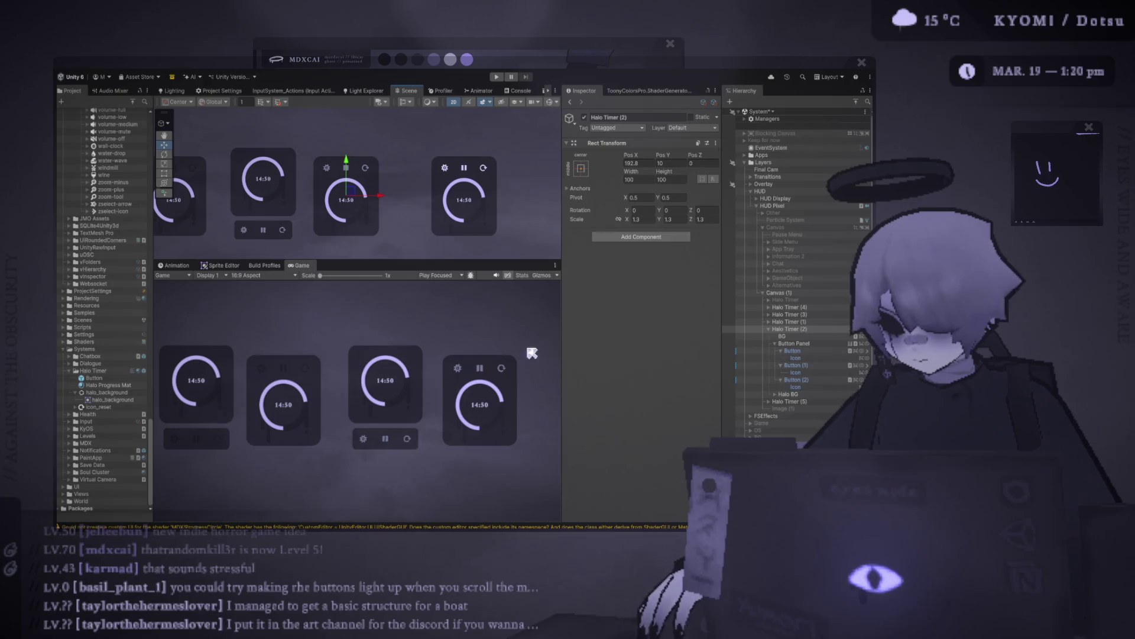